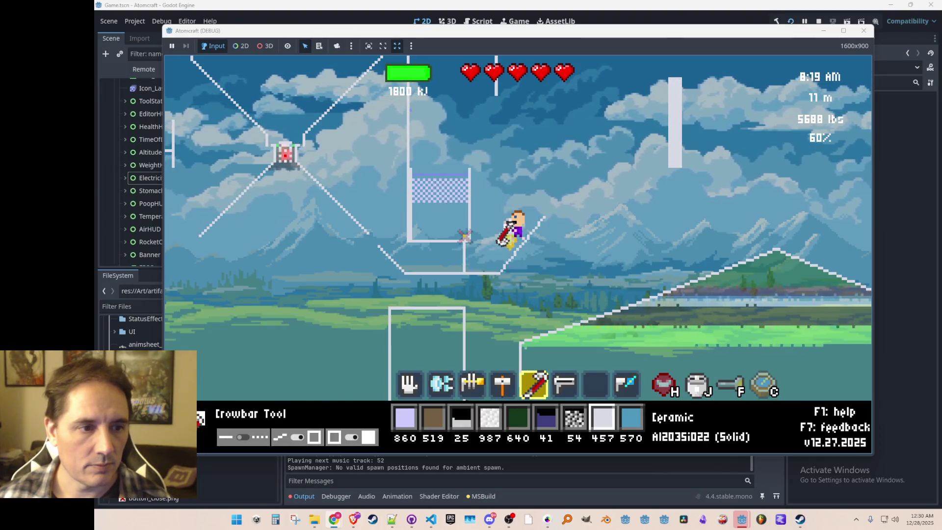
Step: With the hand tool, pick up the loose ceramic pieces beside the tank
{"action": "scroll", "coordinate": [465, 236], "scroll_direction": "up", "scroll_amount": 4}
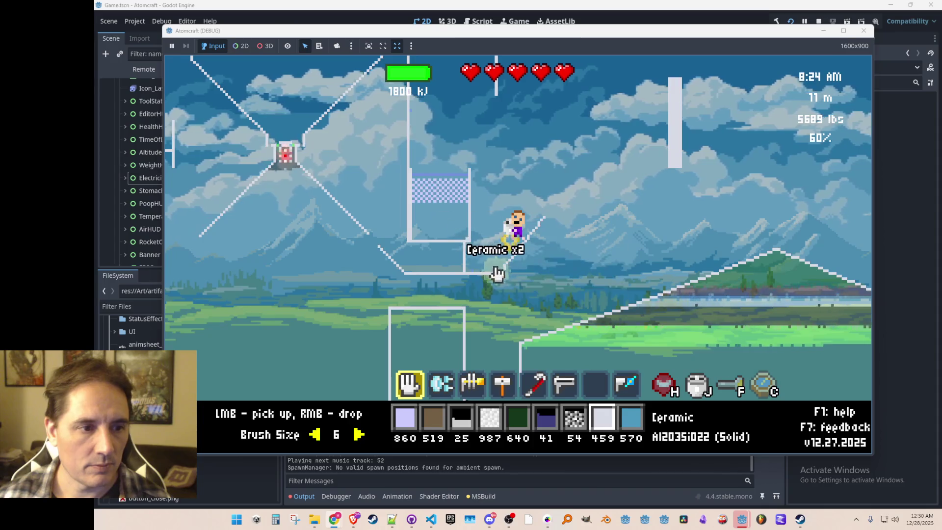
{"action": "scroll", "coordinate": [468, 236], "scroll_direction": "down", "scroll_amount": 4}
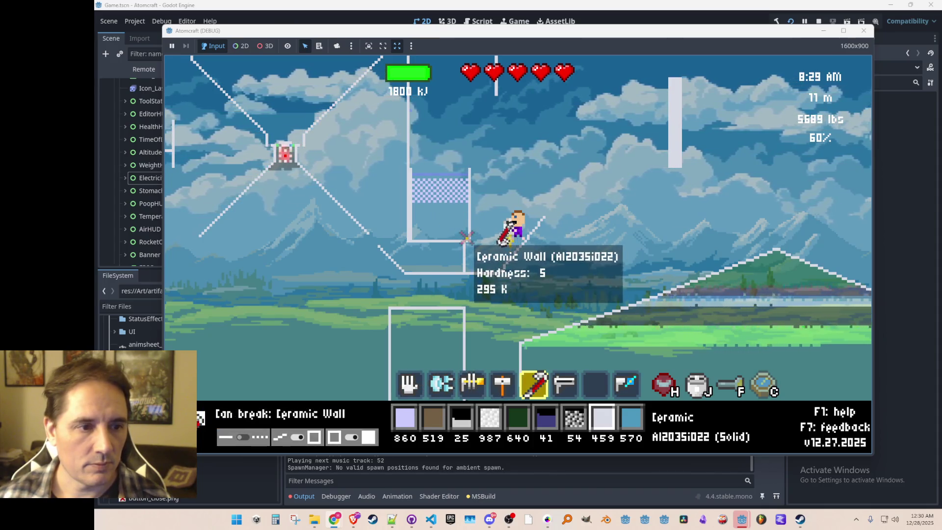
{"action": "scroll", "coordinate": [472, 240], "scroll_direction": "up", "scroll_amount": 4}
{"action": "left_click", "coordinate": [488, 277]}
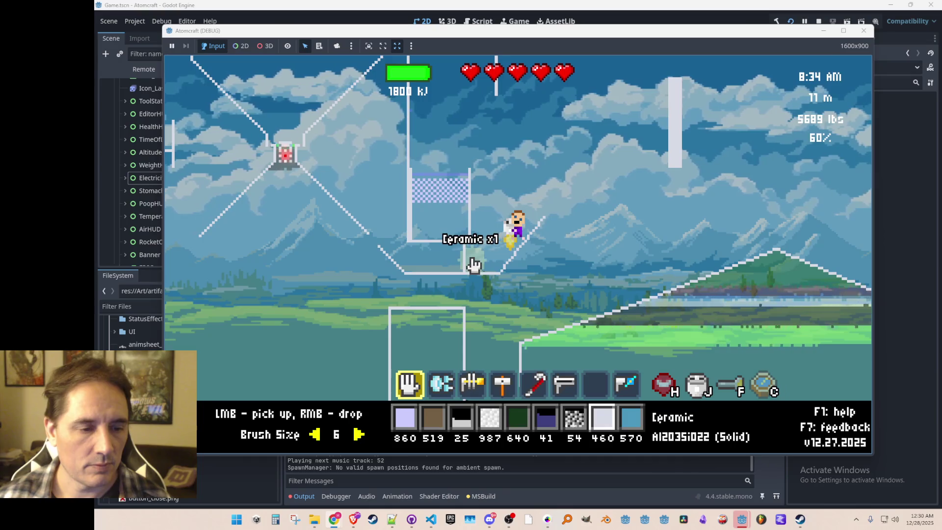
{"action": "scroll", "coordinate": [474, 265], "scroll_direction": "down", "scroll_amount": 4}
{"action": "mouse_move", "coordinate": [465, 262]}
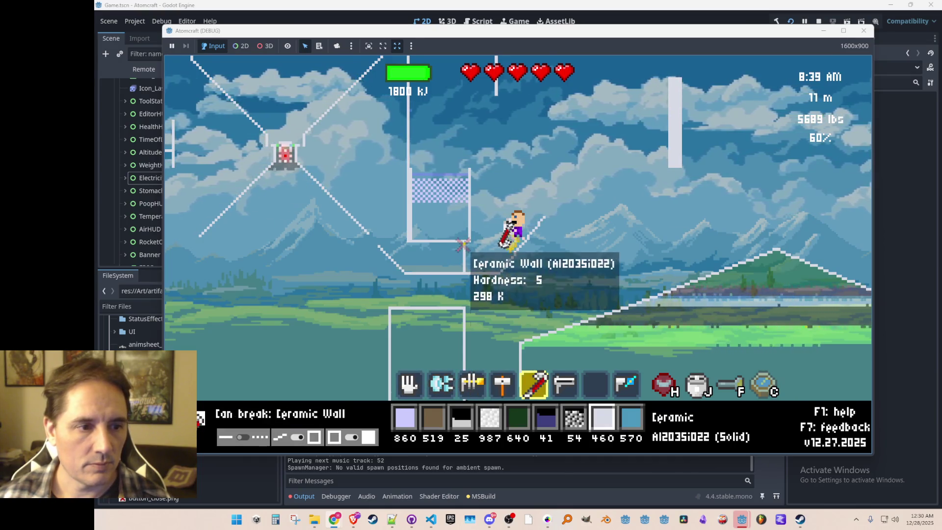
{"action": "scroll", "coordinate": [465, 269], "scroll_direction": "up", "scroll_amount": 4}
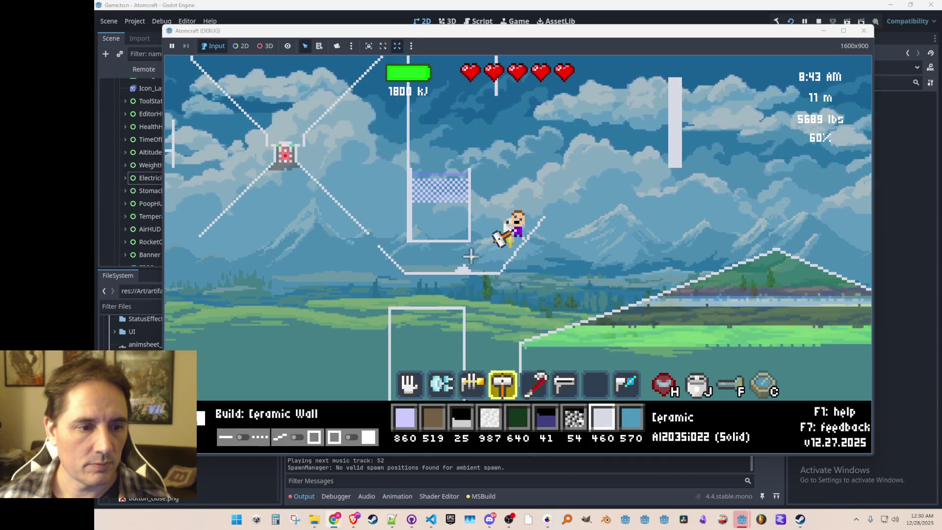
{"action": "left_click", "coordinate": [459, 272]}
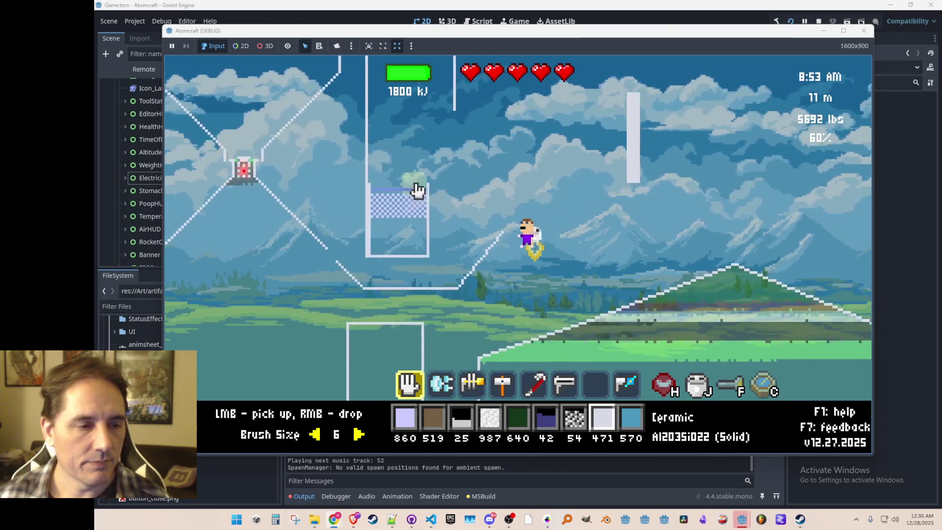
Step: Pick up the Allow Gases blocks from the tank
{"action": "scroll", "coordinate": [426, 179], "scroll_direction": "down", "scroll_amount": 2}
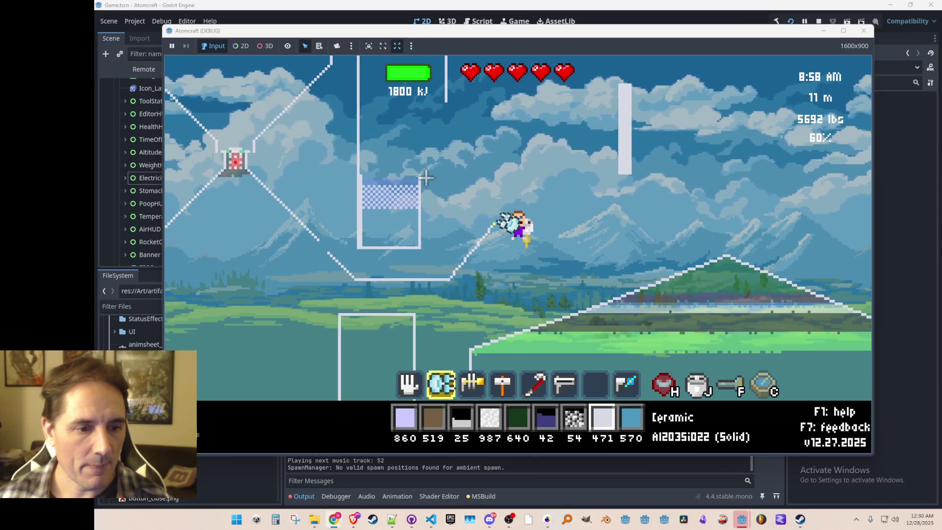
{"action": "scroll", "coordinate": [426, 177], "scroll_direction": "down", "scroll_amount": 2}
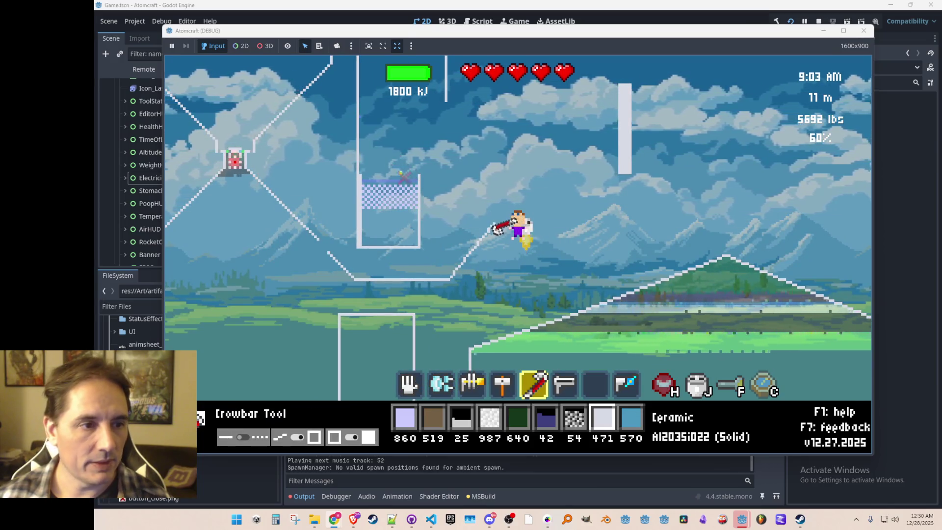
{"action": "mouse_move", "coordinate": [416, 181]}
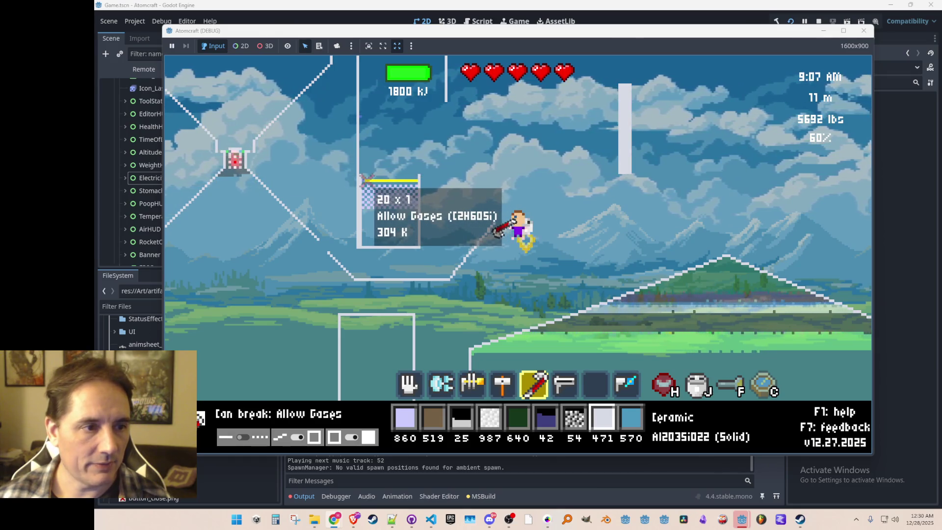
{"action": "scroll", "coordinate": [417, 178], "scroll_direction": "up", "scroll_amount": 4}
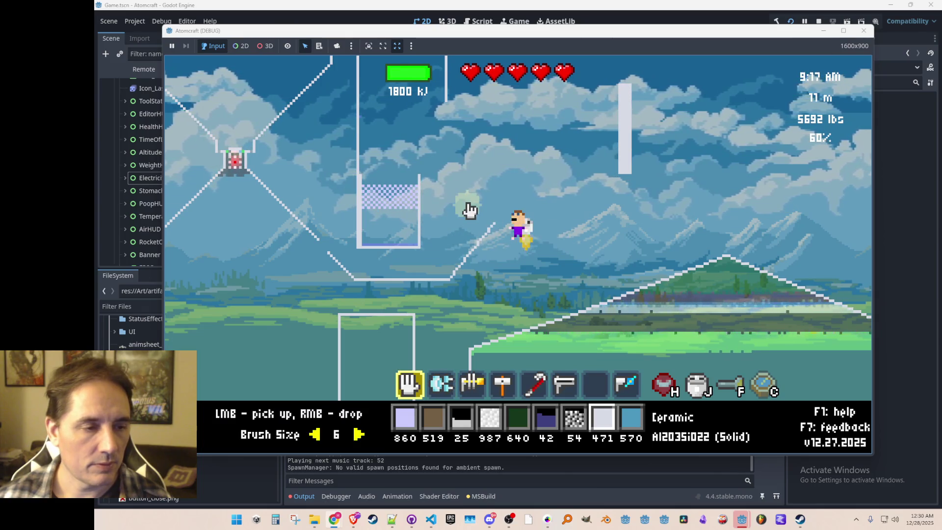
{"action": "left_click", "coordinate": [422, 244]}
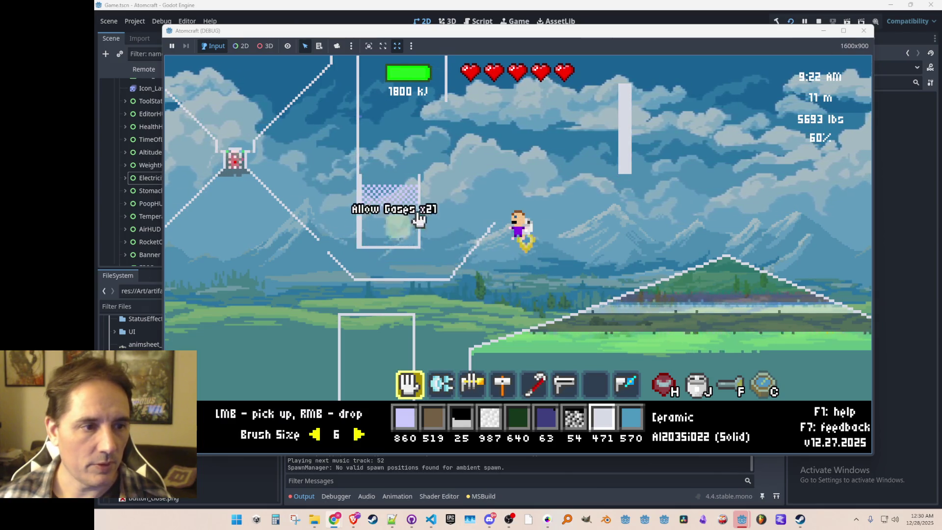
Step: Build ceramic walls extending the tank upward into a closed box
{"action": "scroll", "coordinate": [440, 199], "scroll_direction": "down", "scroll_amount": 4}
{"action": "scroll", "coordinate": [449, 192], "scroll_direction": "up", "scroll_amount": 1}
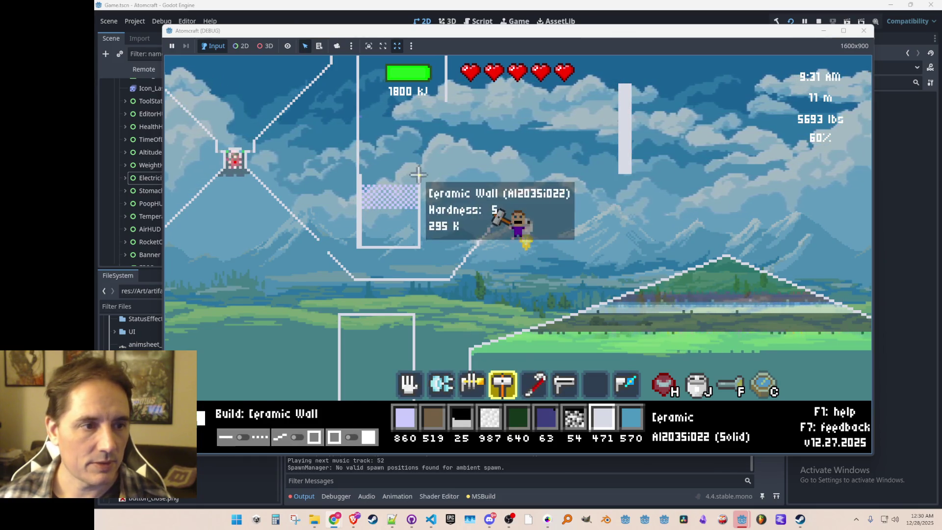
{"action": "left_click_drag", "start_coordinate": [368, 175], "coordinate": [362, 173]}
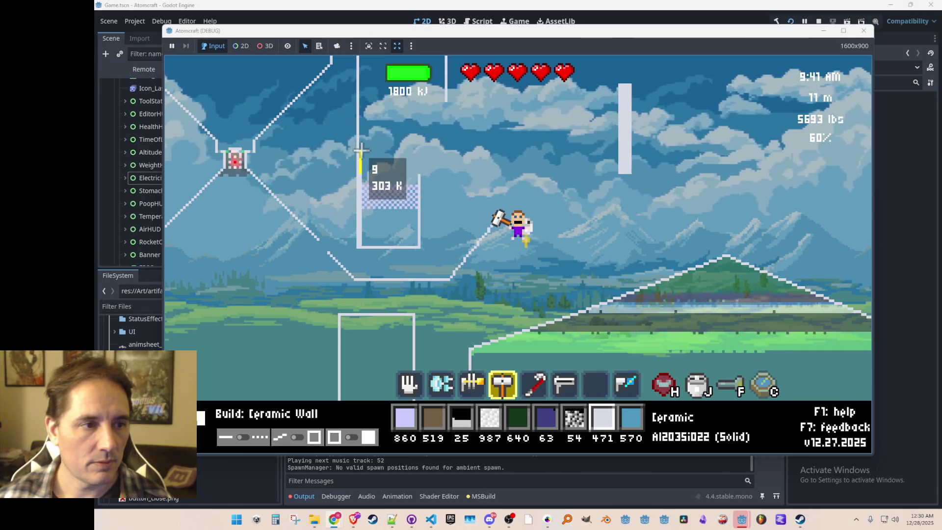
{"action": "mouse_move", "coordinate": [359, 145]}
{"action": "left_mouse_down"}
{"action": "mouse_move", "coordinate": [414, 143]}
{"action": "mouse_move", "coordinate": [418, 169]}
{"action": "left_mouse_up"}
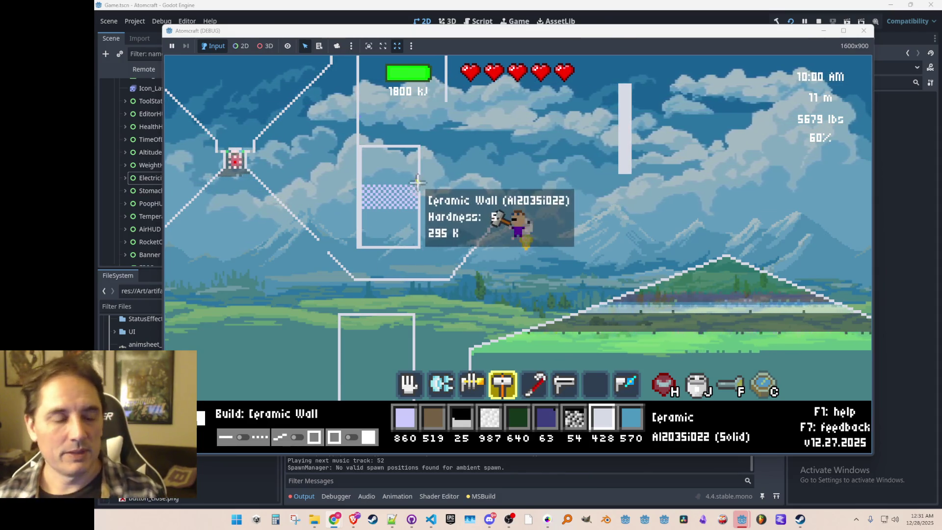
Step: Select Water from the hotbar and pour it into the bottom of the tank
{"action": "key", "text": "3"}
{"action": "key", "text": "5"}
{"action": "key", "text": "4"}
{"action": "key", "text": "3"}
{"action": "key", "text": "7"}
{"action": "key", "text": "8"}
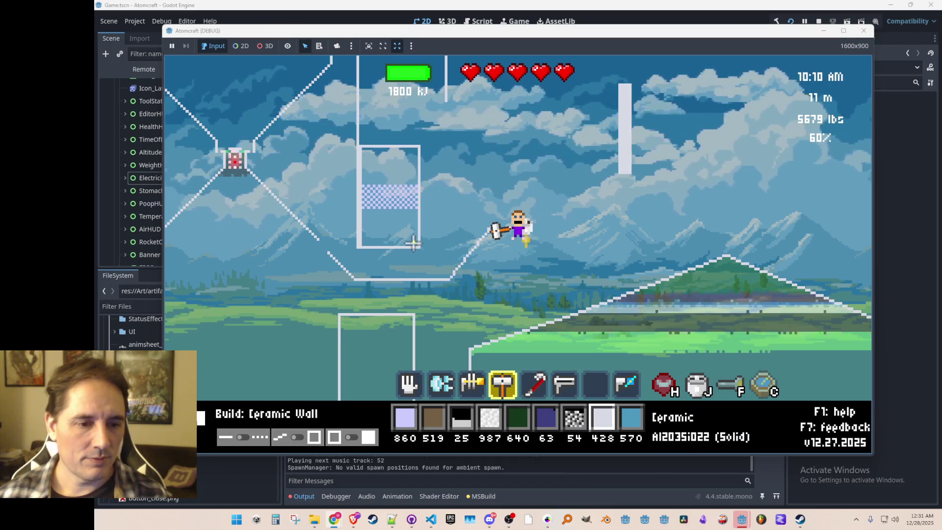
{"action": "key", "text": "9"}
{"action": "left_click", "coordinate": [385, 231]}
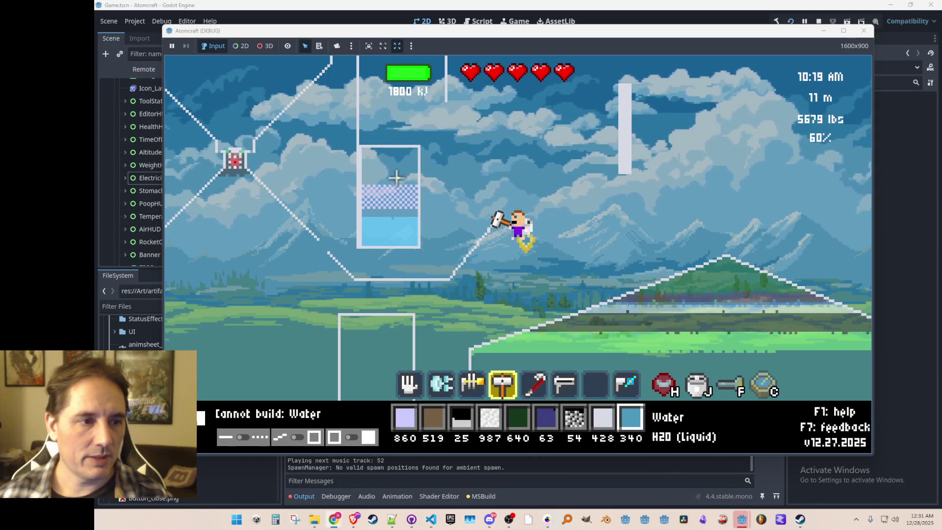
Step: Place burning coal beneath the tank and fire the laser at the ceramic wall
{"action": "key", "text": "7"}
{"action": "left_click", "coordinate": [383, 260]}
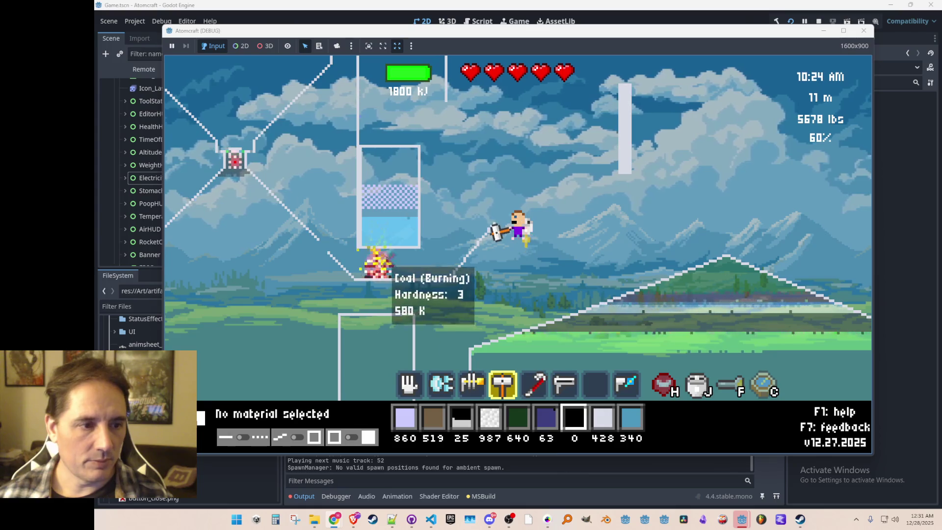
{"action": "scroll", "coordinate": [406, 262], "scroll_direction": "down", "scroll_amount": 1}
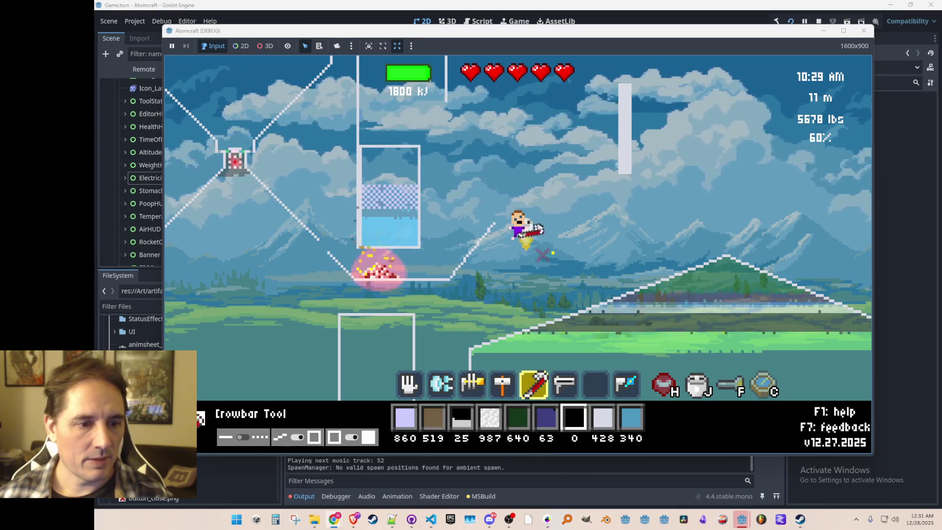
{"action": "scroll", "coordinate": [540, 245], "scroll_direction": "down", "scroll_amount": 1}
{"action": "mouse_move", "coordinate": [565, 234]}
{"action": "left_mouse_down"}
{"action": "mouse_move", "coordinate": [637, 138]}
{"action": "mouse_move", "coordinate": [614, 222]}
{"action": "left_mouse_up"}
Step: Pick up the burning coal pile from under the tank, fly upward and fire the beam
{"action": "key", "text": "1"}
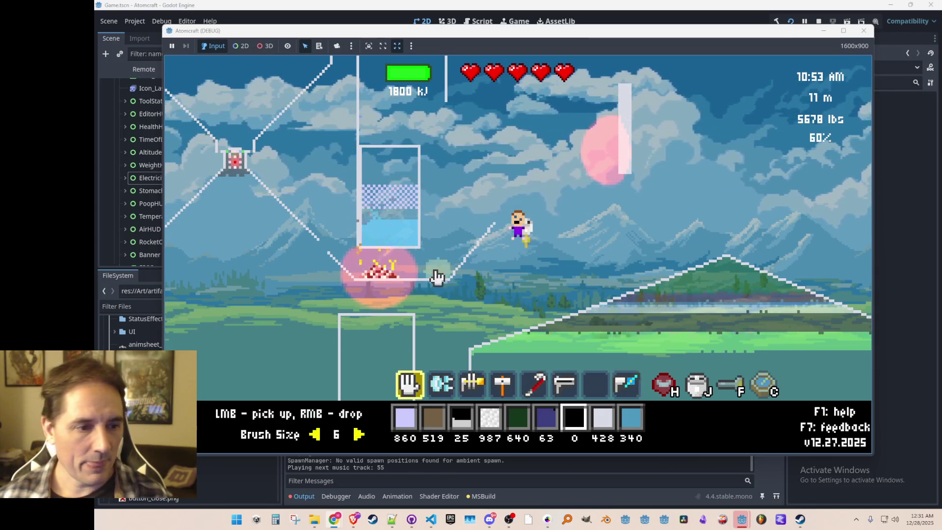
{"action": "left_click", "coordinate": [380, 267]}
{"action": "key", "text": "w"}
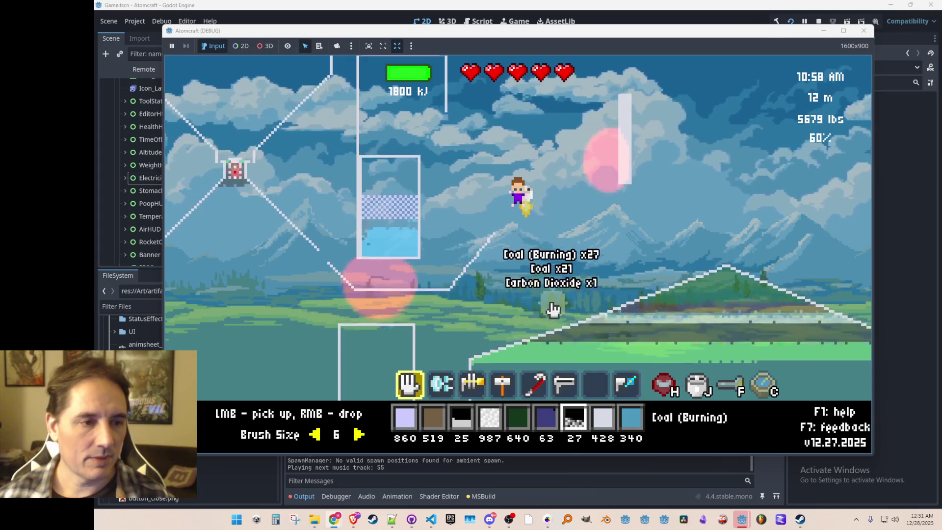
{"action": "scroll", "coordinate": [584, 302], "scroll_direction": "down", "scroll_amount": 5}
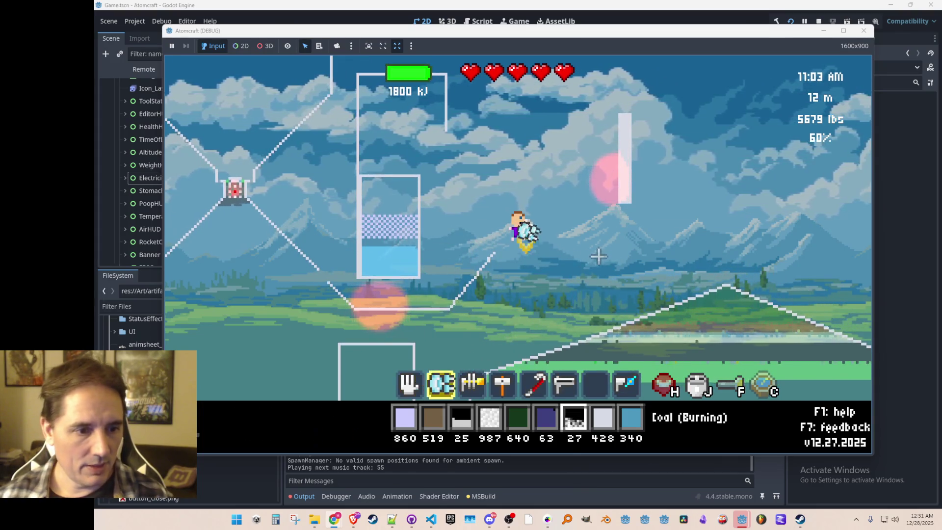
{"action": "mouse_move", "coordinate": [634, 185]}
{"action": "left_mouse_down"}
{"action": "mouse_move", "coordinate": [642, 137]}
{"action": "mouse_move", "coordinate": [634, 140]}
{"action": "mouse_move", "coordinate": [634, 167]}
{"action": "mouse_move", "coordinate": [650, 160]}
{"action": "left_mouse_up"}
{"action": "scroll", "coordinate": [528, 255], "scroll_direction": "up", "scroll_amount": 5}
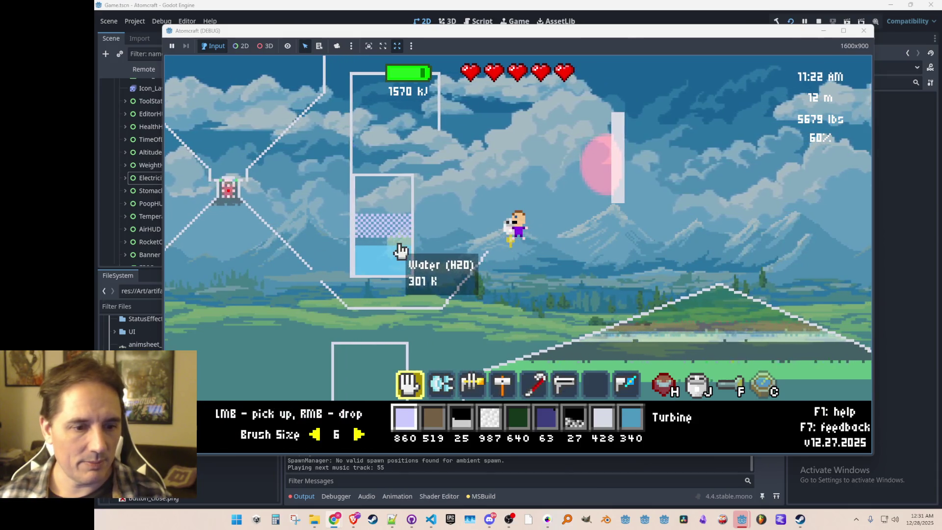
Step: Scoop the water out of the tank, dropping and regathering it until mostly empty
{"action": "left_click_drag", "start_coordinate": [381, 255], "coordinate": [370, 282]}
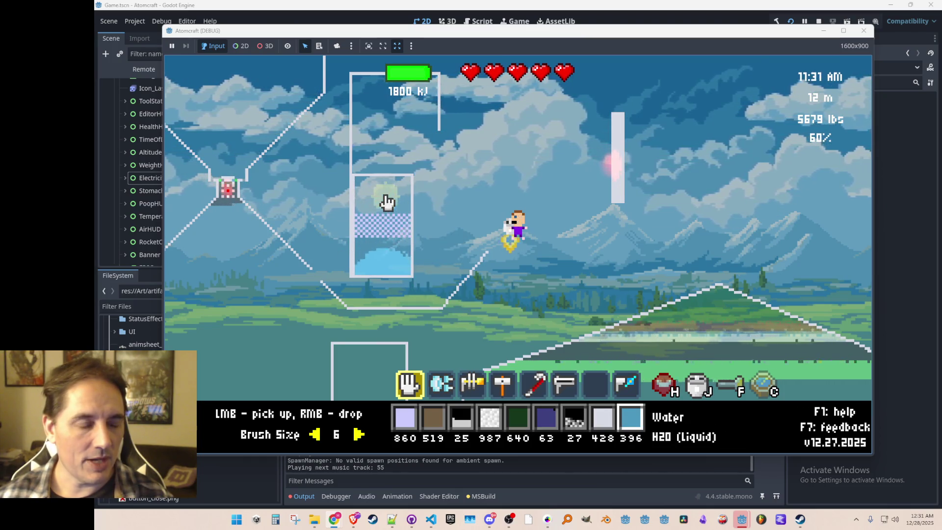
{"action": "left_click_drag", "start_coordinate": [395, 258], "coordinate": [415, 279]}
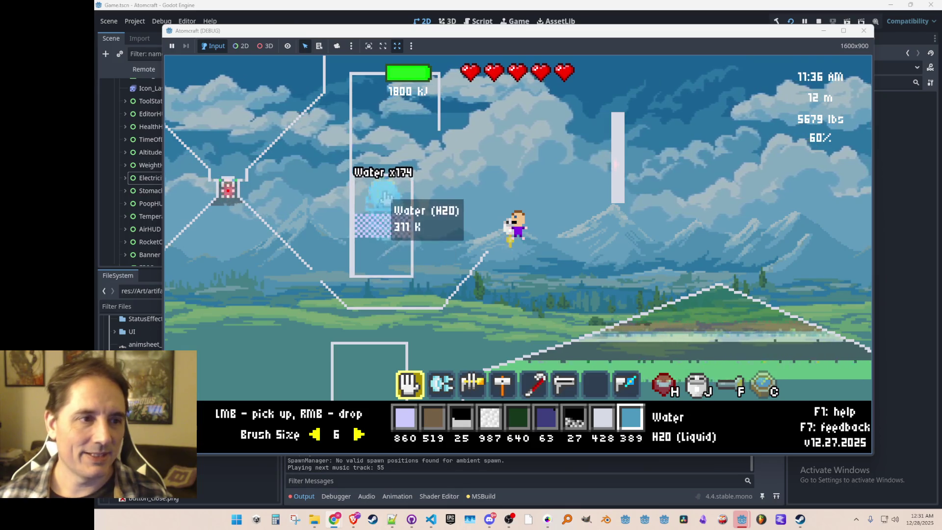
{"action": "right_click", "coordinate": [367, 265]}
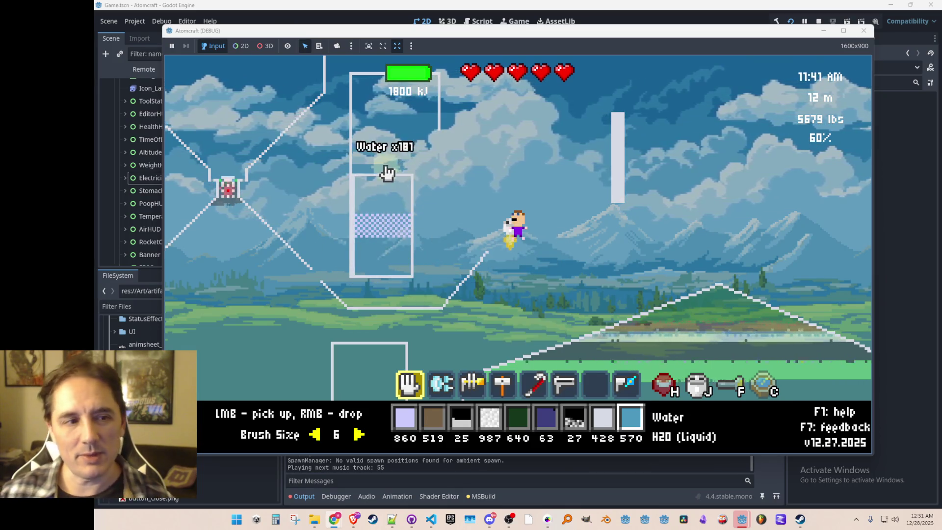
{"action": "left_click_drag", "start_coordinate": [420, 263], "coordinate": [362, 274]}
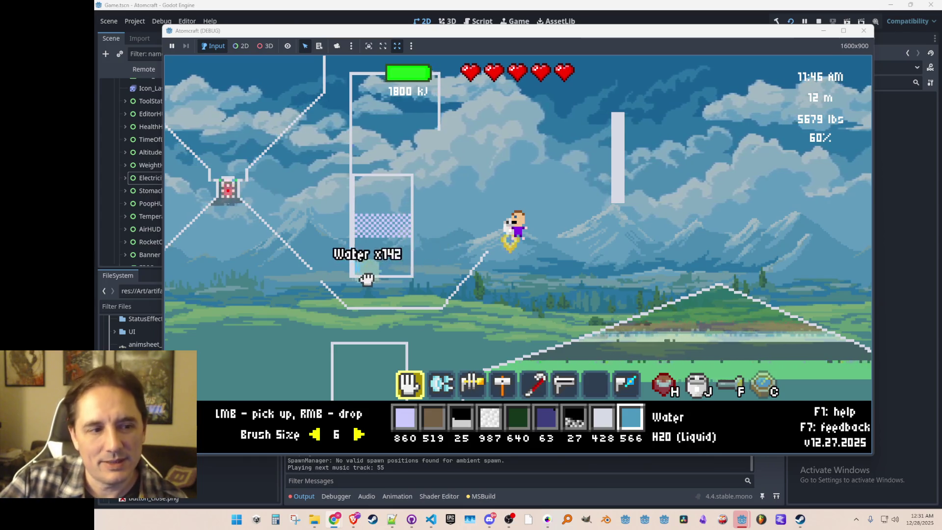
{"action": "mouse_move", "coordinate": [380, 205]}
{"action": "left_mouse_down"}
{"action": "mouse_move", "coordinate": [400, 273]}
{"action": "mouse_move", "coordinate": [358, 269]}
{"action": "mouse_move", "coordinate": [368, 200]}
{"action": "left_mouse_up"}
{"action": "right_click", "coordinate": [406, 255]}
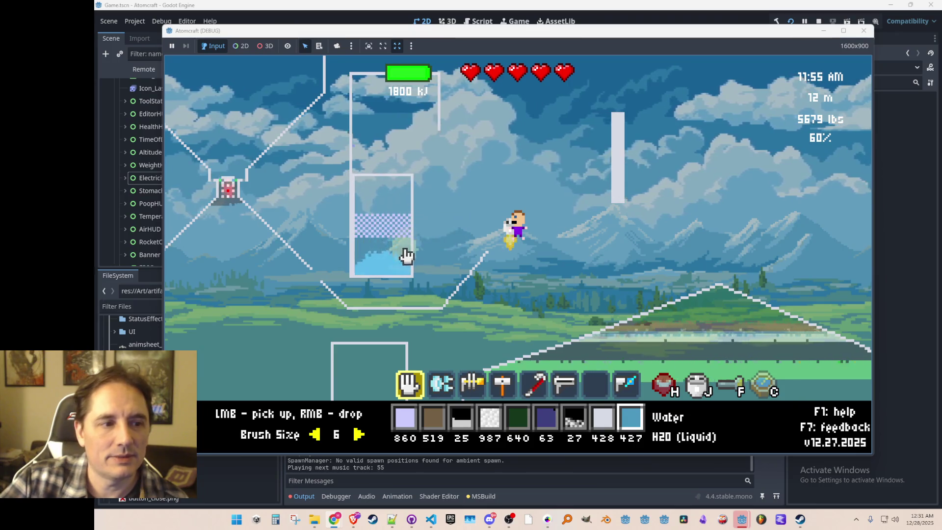
{"action": "mouse_move", "coordinate": [388, 205]}
{"action": "left_mouse_down"}
{"action": "mouse_move", "coordinate": [411, 269]}
{"action": "mouse_move", "coordinate": [375, 269]}
{"action": "mouse_move", "coordinate": [385, 211]}
{"action": "mouse_move", "coordinate": [414, 269]}
{"action": "mouse_move", "coordinate": [352, 268]}
{"action": "mouse_move", "coordinate": [389, 200]}
{"action": "mouse_move", "coordinate": [368, 268]}
{"action": "mouse_move", "coordinate": [375, 221]}
{"action": "left_mouse_up"}
{"action": "right_click", "coordinate": [390, 211]}
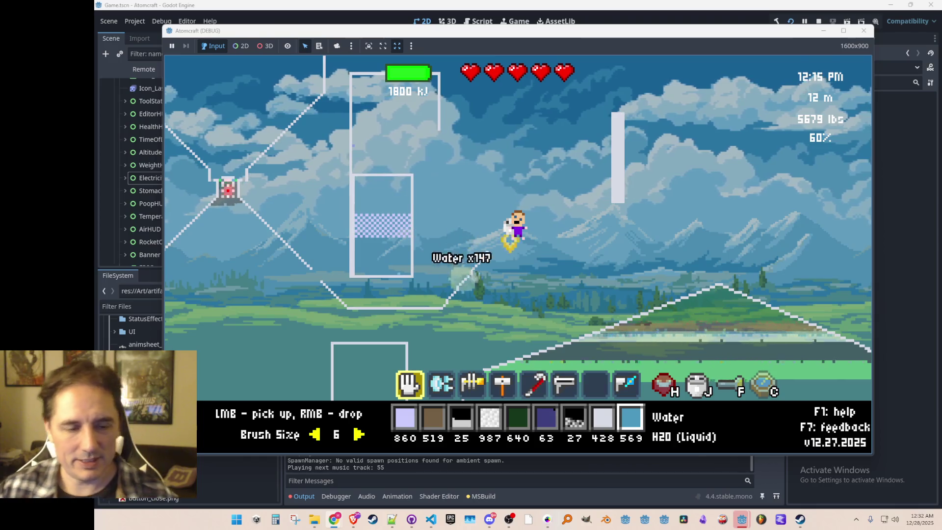
Step: Sweep the beam up across the ceramic wall
{"action": "scroll", "coordinate": [491, 226], "scroll_direction": "down", "scroll_amount": 5}
{"action": "left_click", "coordinate": [619, 172]}
{"action": "mouse_move", "coordinate": [619, 173]}
{"action": "left_mouse_down"}
{"action": "mouse_move", "coordinate": [640, 143]}
{"action": "mouse_move", "coordinate": [621, 147]}
{"action": "mouse_move", "coordinate": [620, 187]}
{"action": "mouse_move", "coordinate": [628, 142]}
{"action": "mouse_move", "coordinate": [622, 161]}
{"action": "mouse_move", "coordinate": [630, 143]}
{"action": "mouse_move", "coordinate": [505, 190]}
{"action": "left_mouse_up"}
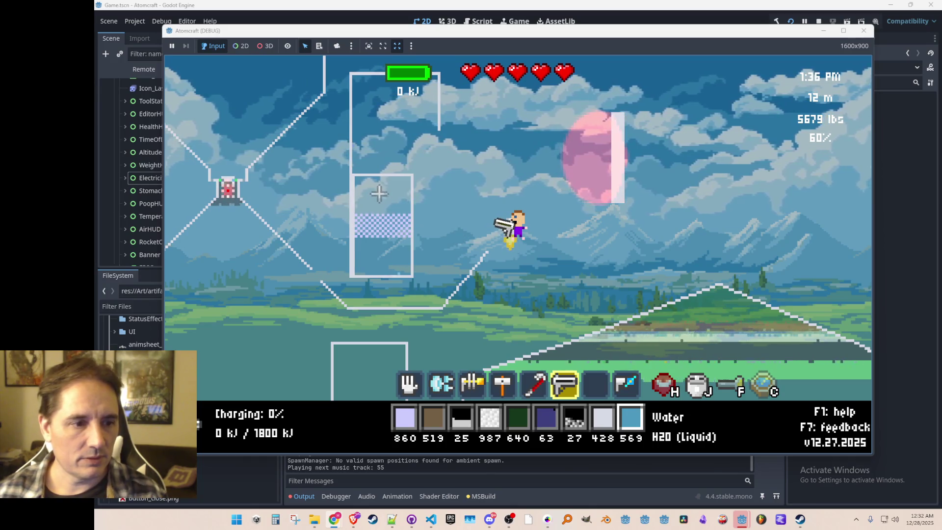
Step: Place one Turbine block in the level and drop a single drop of water on it
{"action": "scroll", "coordinate": [380, 198], "scroll_direction": "up", "scroll_amount": 5}
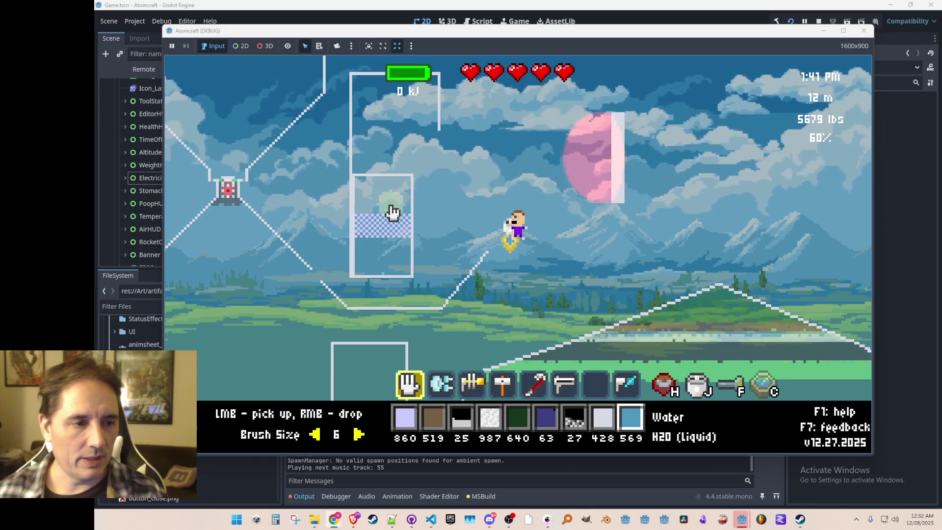
{"action": "scroll", "coordinate": [441, 224], "scroll_direction": "up", "scroll_amount": 8}
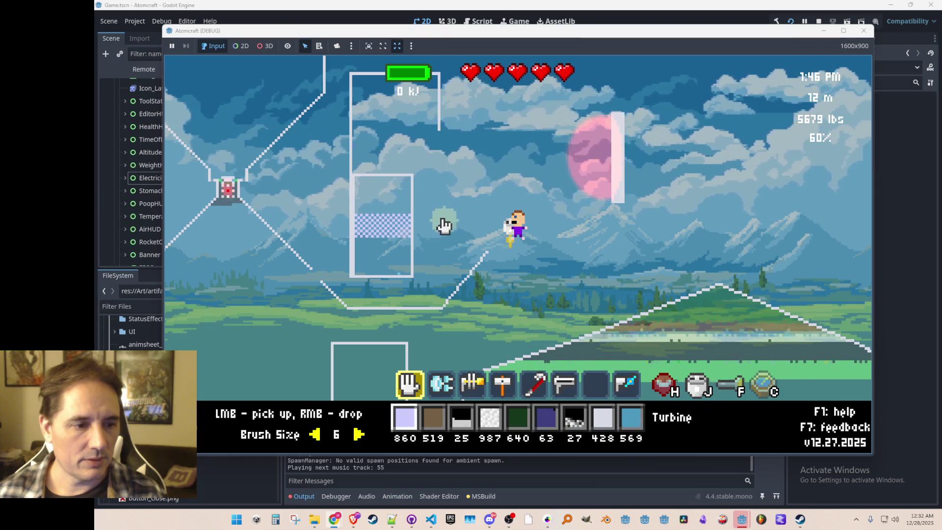
{"action": "right_click", "coordinate": [387, 142]}
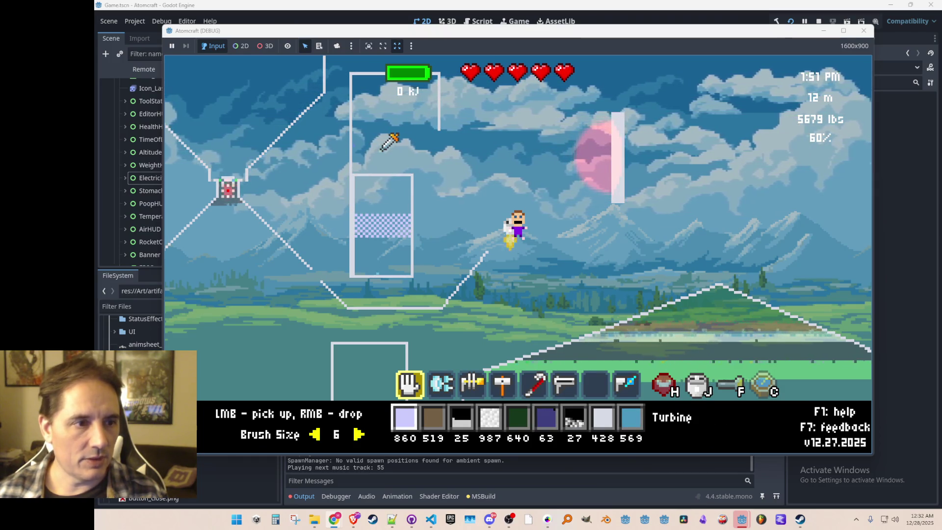
{"action": "scroll", "coordinate": [393, 142], "scroll_direction": "down", "scroll_amount": 6}
{"action": "scroll", "coordinate": [394, 142], "scroll_direction": "down", "scroll_amount": 2}
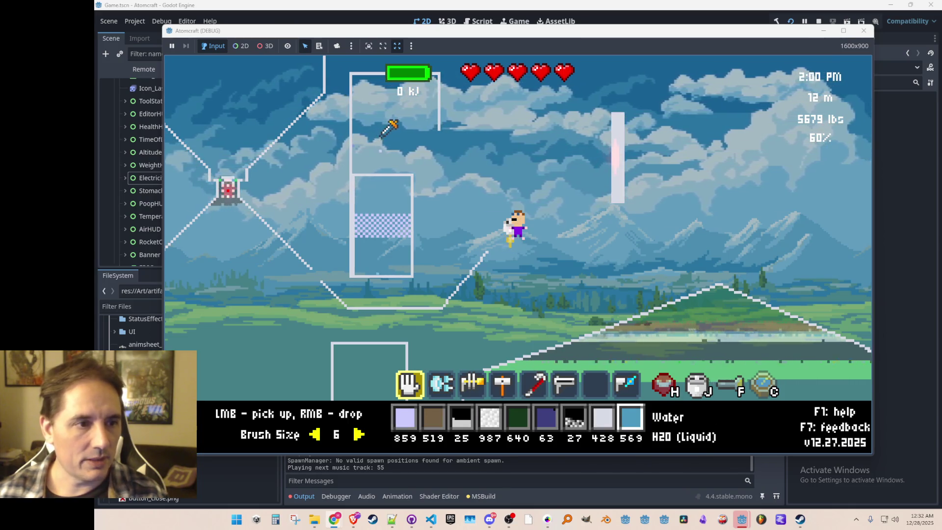
{"action": "right_click", "coordinate": [389, 131]}
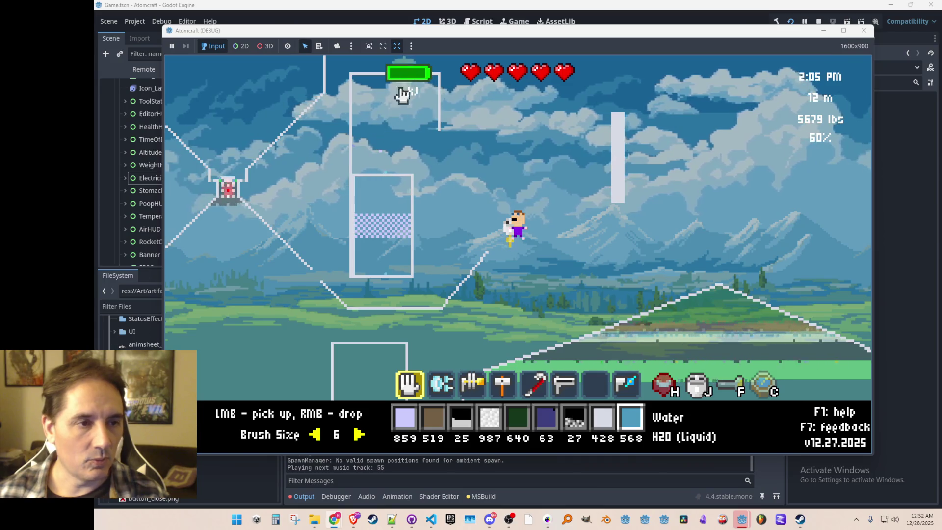
Step: Bring TurbineMaterial.cs to the front in Visual Studio Code
{"action": "scroll", "coordinate": [436, 216], "scroll_direction": "down", "scroll_amount": 5}
{"action": "scroll", "coordinate": [442, 214], "scroll_direction": "up", "scroll_amount": 5}
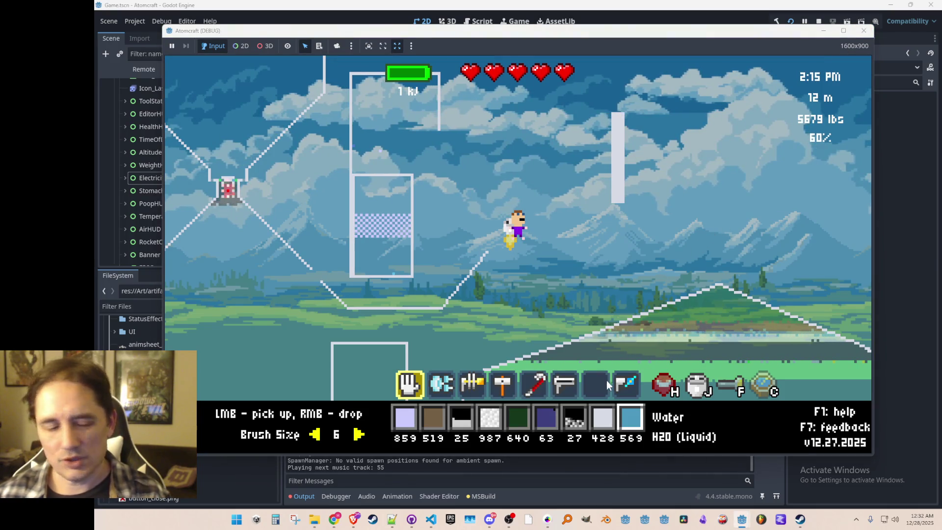
{"action": "left_click", "coordinate": [431, 519]}
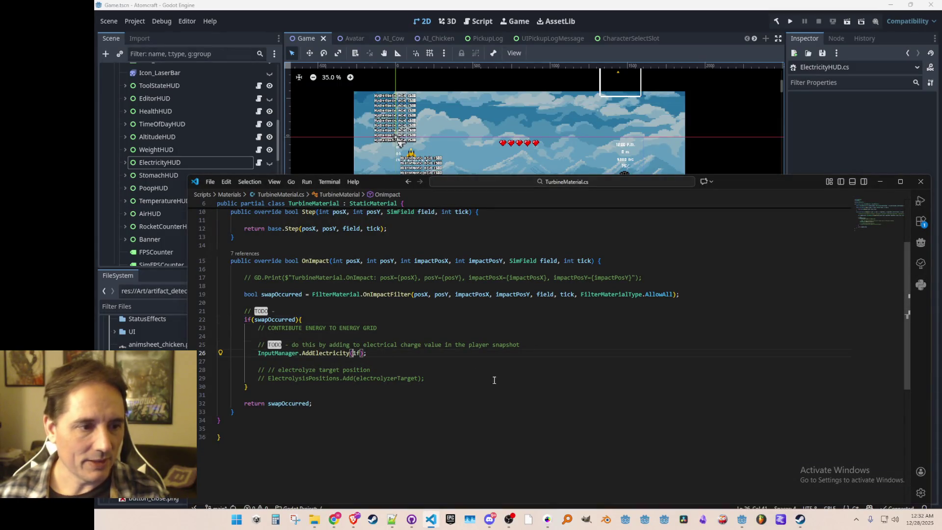
Step: Change AddElectricity to 0.001f with a '// 1 joule' comment, then rerun and start Single Player
{"action": "key", "text": "BackSpace"}
{"action": "type", "text": "0.001"}
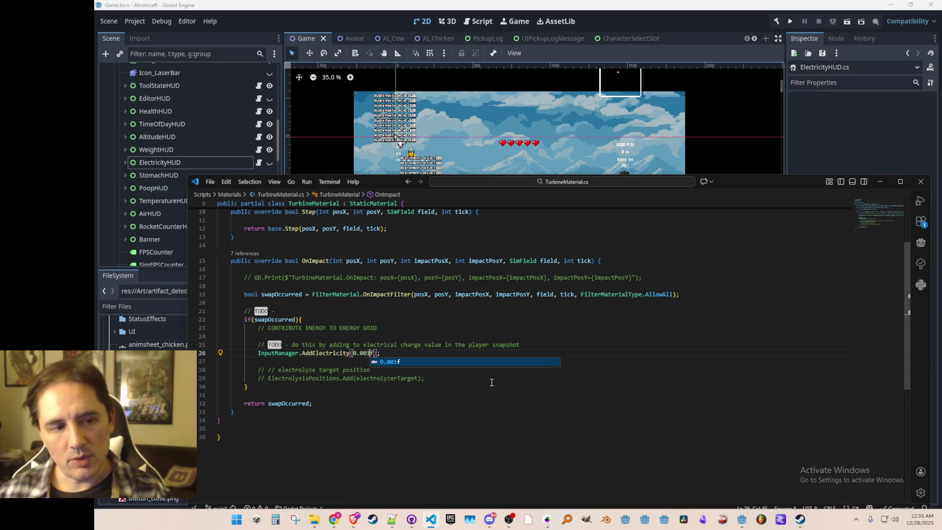
{"action": "key", "text": "End"}
{"action": "type", "text": "//"}
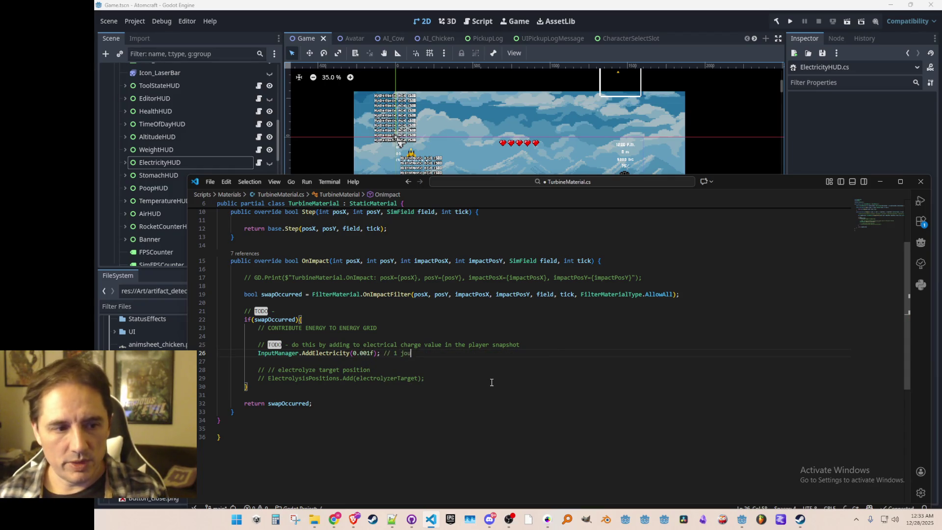
{"action": "left_click", "coordinate": [658, 368]}
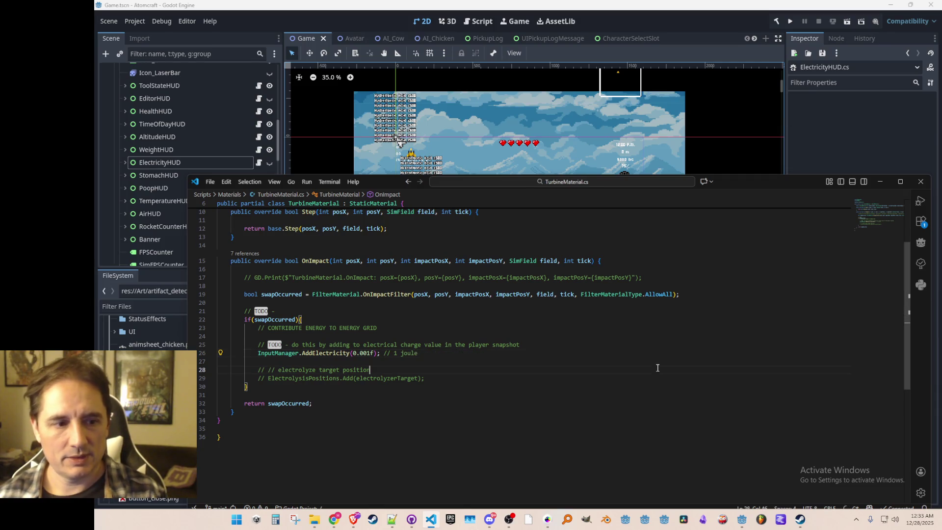
{"action": "left_click", "coordinate": [790, 21]}
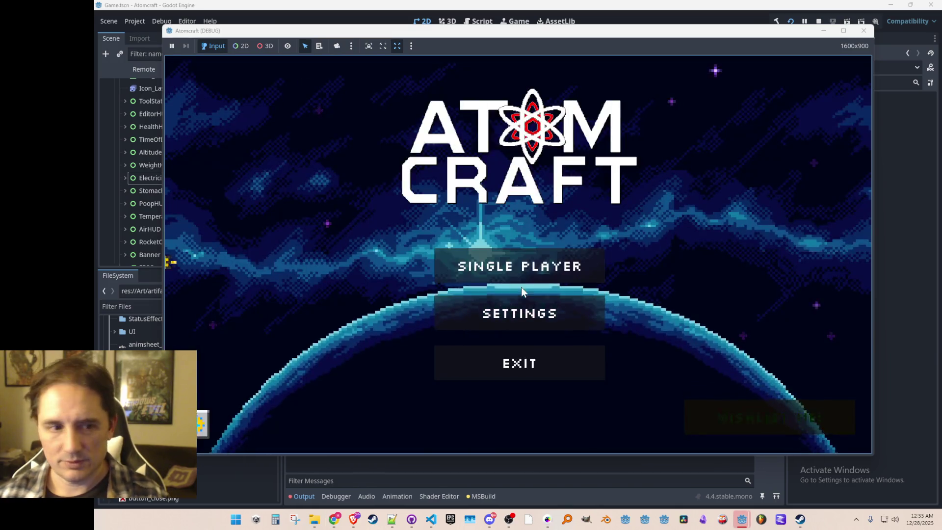
{"action": "left_click", "coordinate": [523, 265]}
Step: Choose the profile and load the world TEST 4
{"action": "left_click", "coordinate": [529, 194]}
{"action": "left_click", "coordinate": [530, 187]}
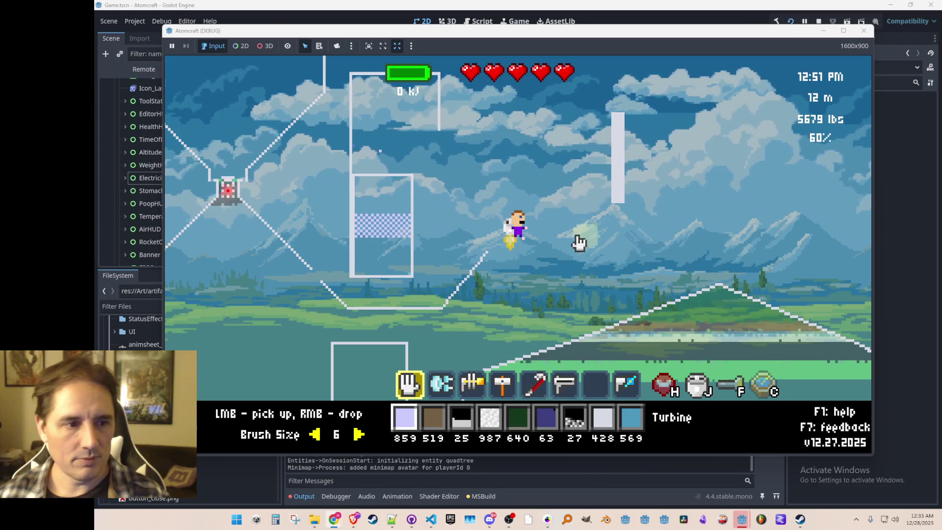
{"action": "scroll", "coordinate": [520, 221], "scroll_direction": "down", "scroll_amount": 5}
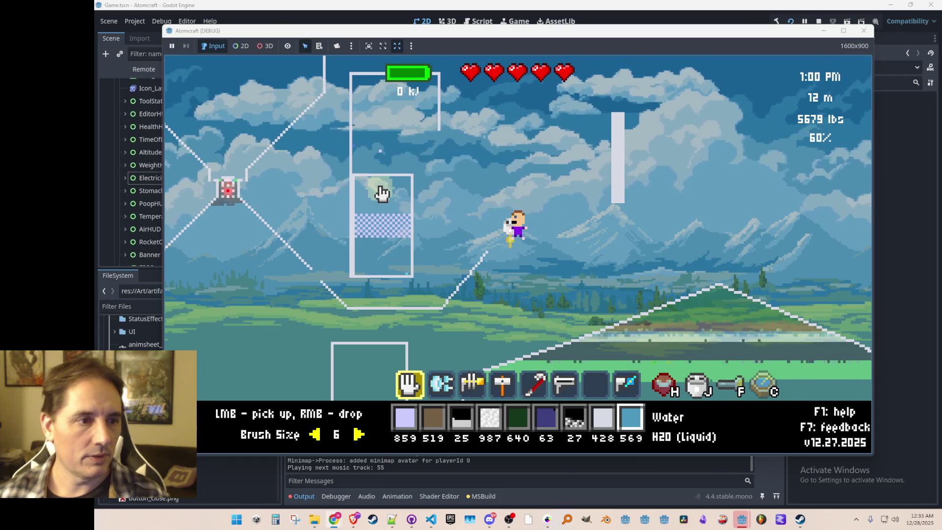
Step: Repeatedly scoop and pour water in the turbine tube to charge the grid to 10 kJ
{"action": "left_click", "coordinate": [364, 260]}
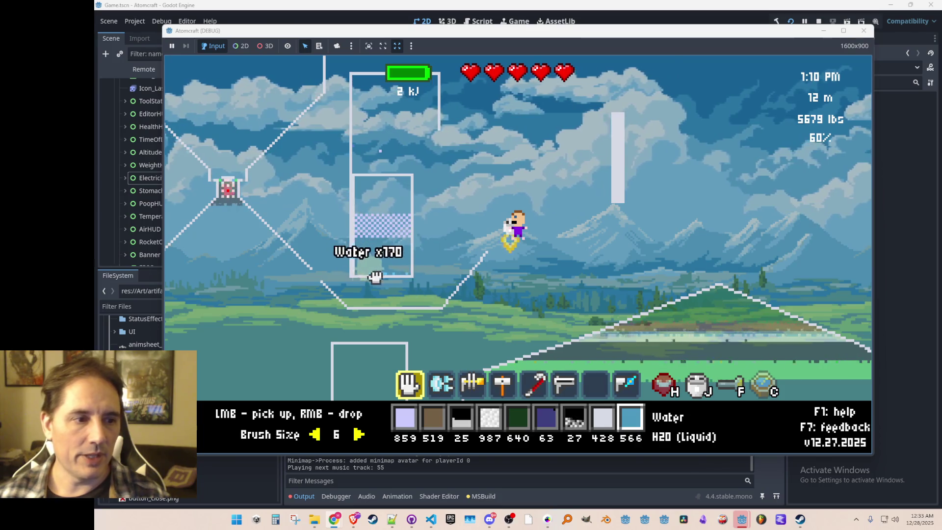
{"action": "right_click", "coordinate": [375, 202]}
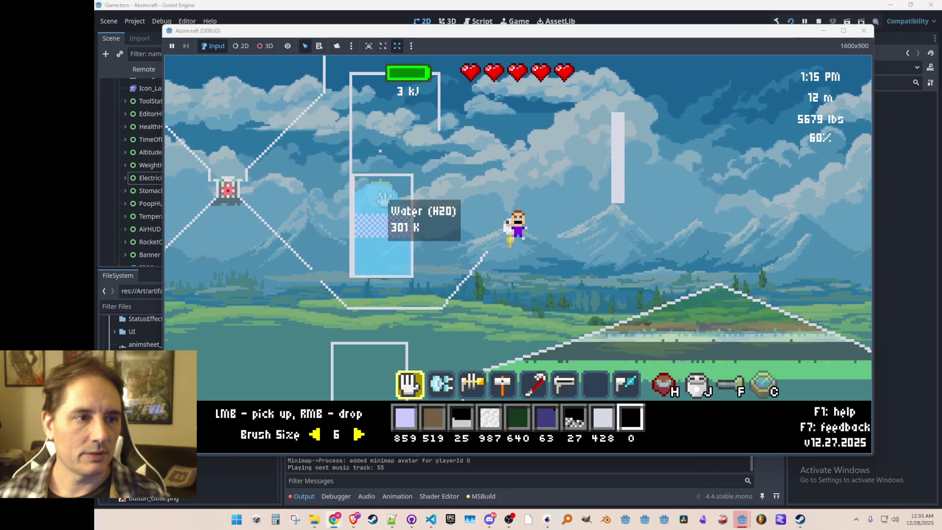
{"action": "mouse_move", "coordinate": [398, 246]}
{"action": "left_mouse_down"}
{"action": "mouse_move", "coordinate": [354, 273]}
{"action": "mouse_move", "coordinate": [379, 216]}
{"action": "left_mouse_up"}
{"action": "right_click", "coordinate": [382, 199]}
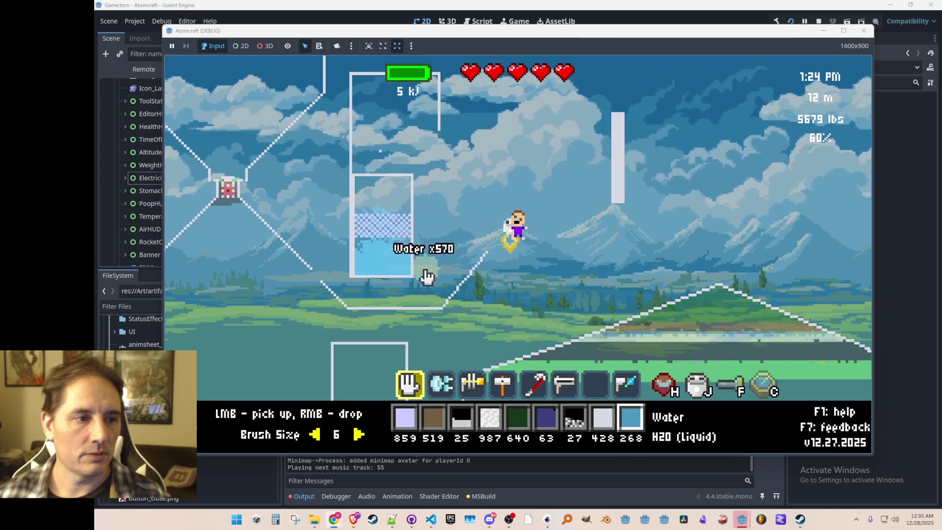
{"action": "right_click", "coordinate": [383, 201]}
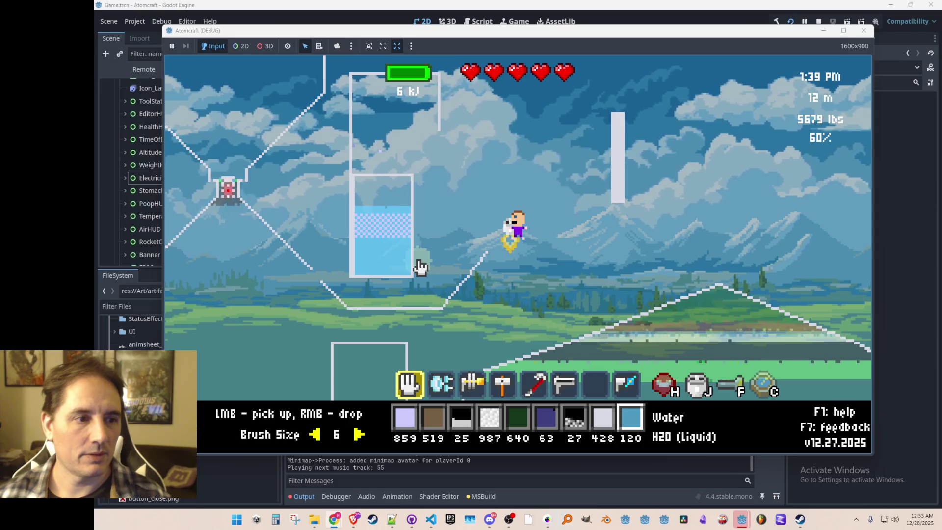
{"action": "left_click_drag", "start_coordinate": [418, 221], "coordinate": [352, 218]}
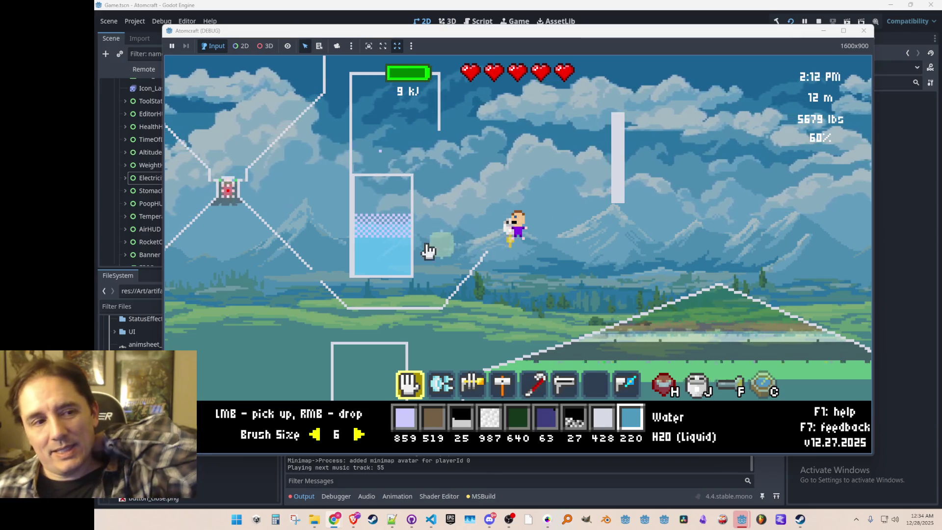
Step: Fire the beam at the pillar, spending the stored energy
{"action": "mouse_move", "coordinate": [391, 227]}
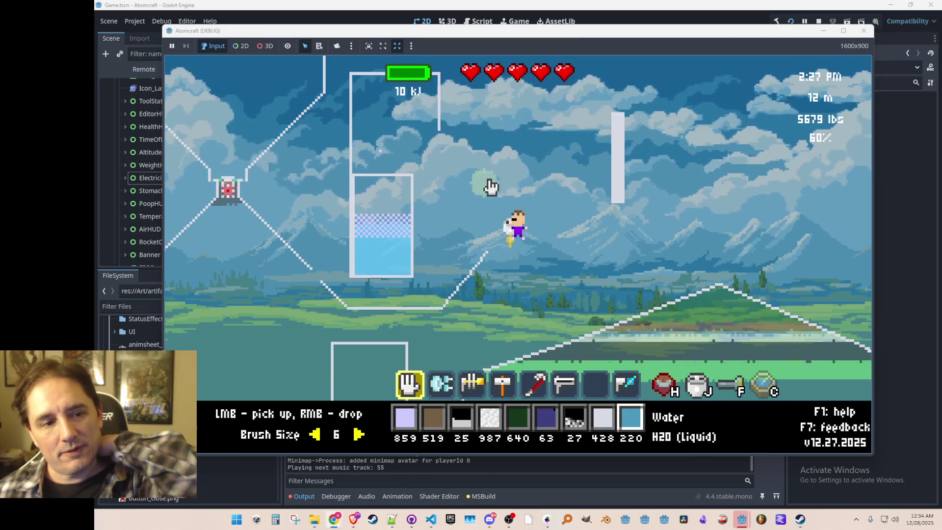
{"action": "scroll", "coordinate": [601, 227], "scroll_direction": "down", "scroll_amount": 5}
{"action": "left_click", "coordinate": [622, 201]}
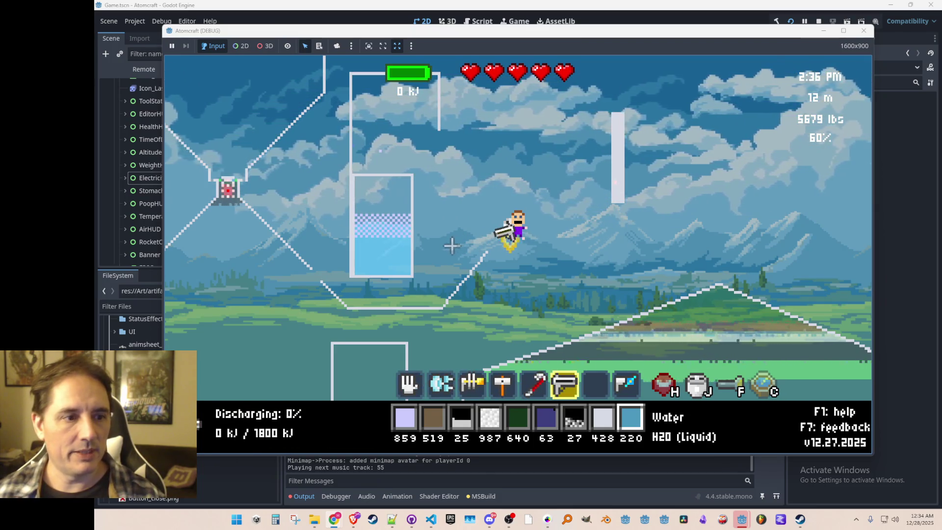
Step: Select Coal (Burning) and place it at the bottom of the funnel
{"action": "middle_click", "coordinate": [630, 218]}
{"action": "scroll", "coordinate": [629, 217], "scroll_direction": "down", "scroll_amount": 3}
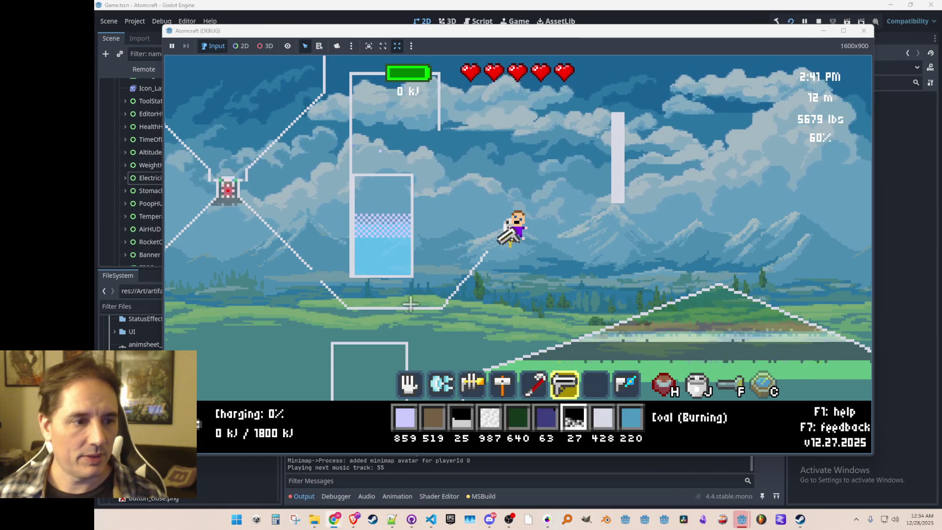
{"action": "left_click", "coordinate": [382, 299]}
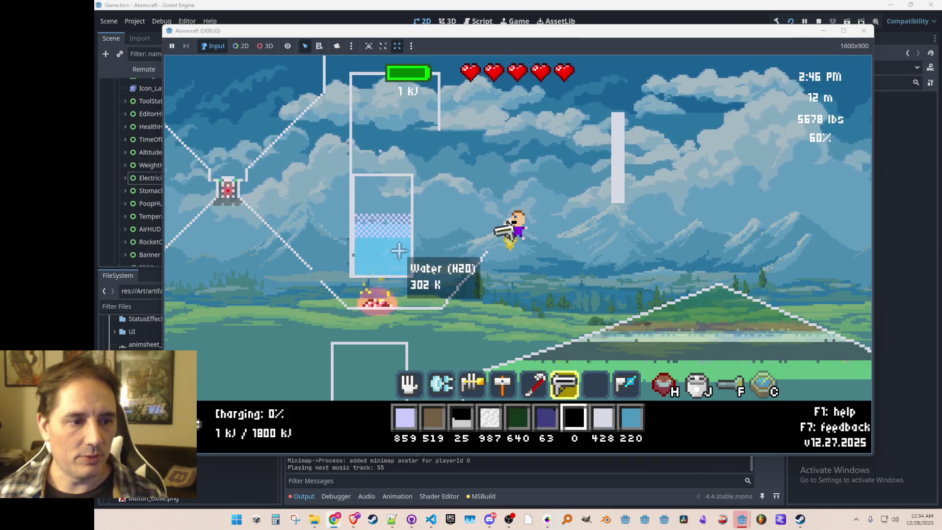
Step: Find Coal in the inventory with the 'coal' filter and drop a pile onto the fire
{"action": "scroll", "coordinate": [398, 251], "scroll_direction": "up", "scroll_amount": 5}
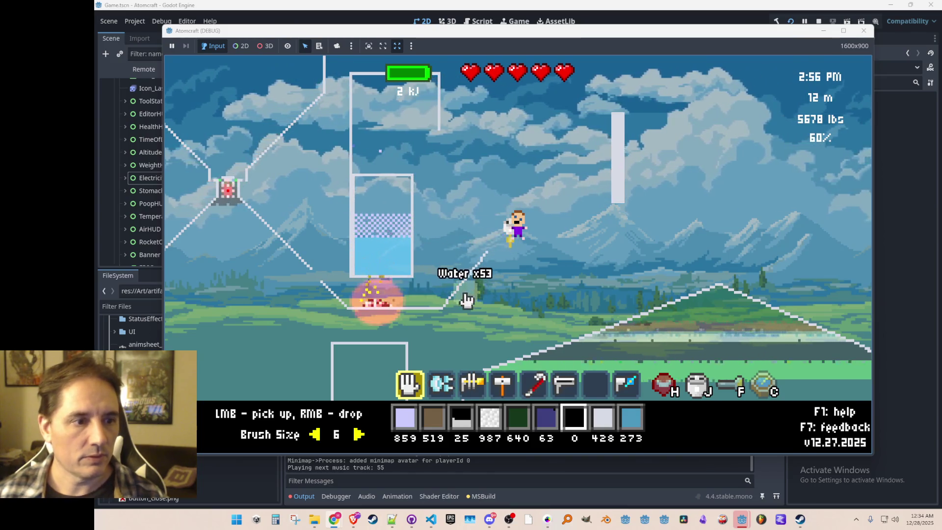
{"action": "type", "text": "i"}
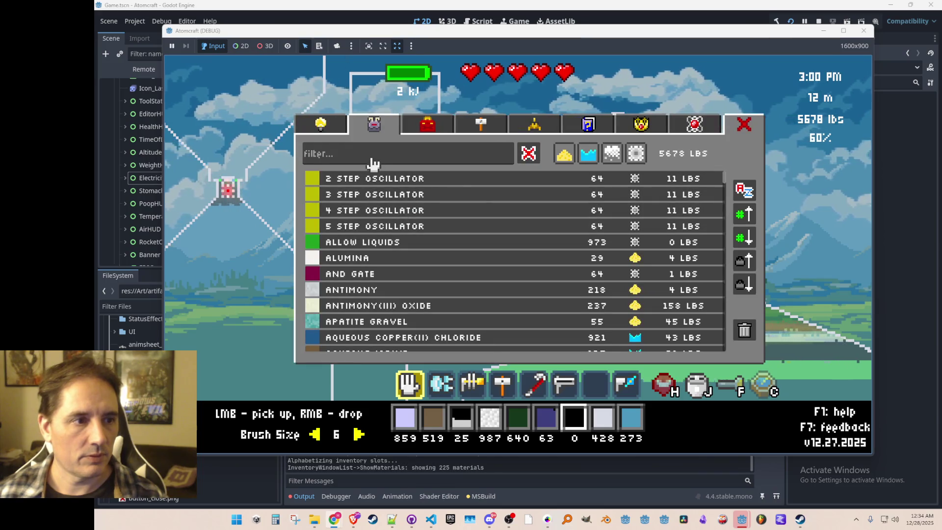
{"action": "type", "text": "coal"}
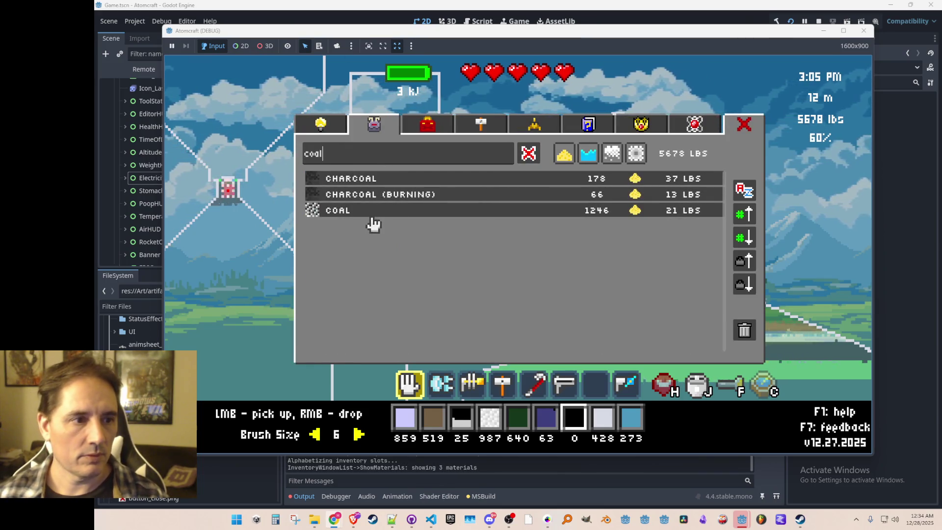
{"action": "left_click", "coordinate": [374, 214]}
{"action": "right_click", "coordinate": [380, 304]}
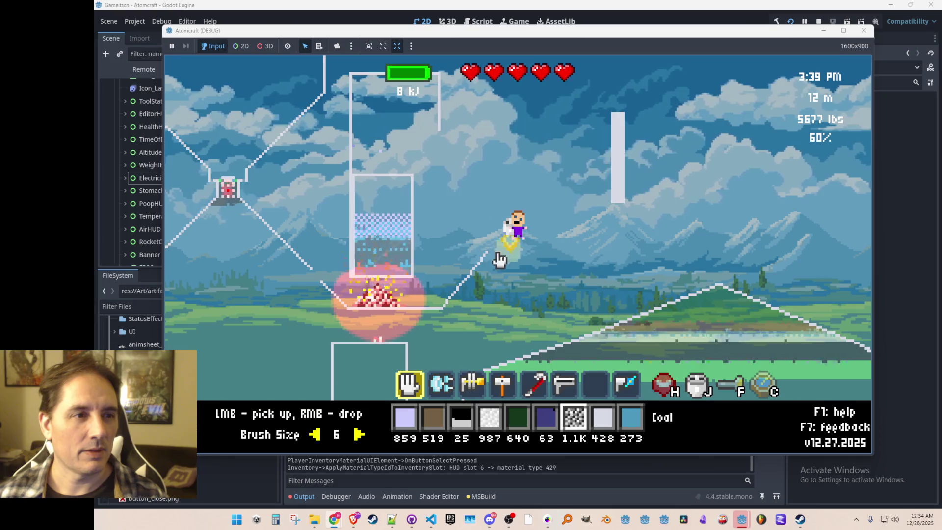
Step: Switch to the charge gun and fire it at the pillar as energy climbs to 25 kJ
{"action": "scroll", "coordinate": [491, 255], "scroll_direction": "down", "scroll_amount": 4}
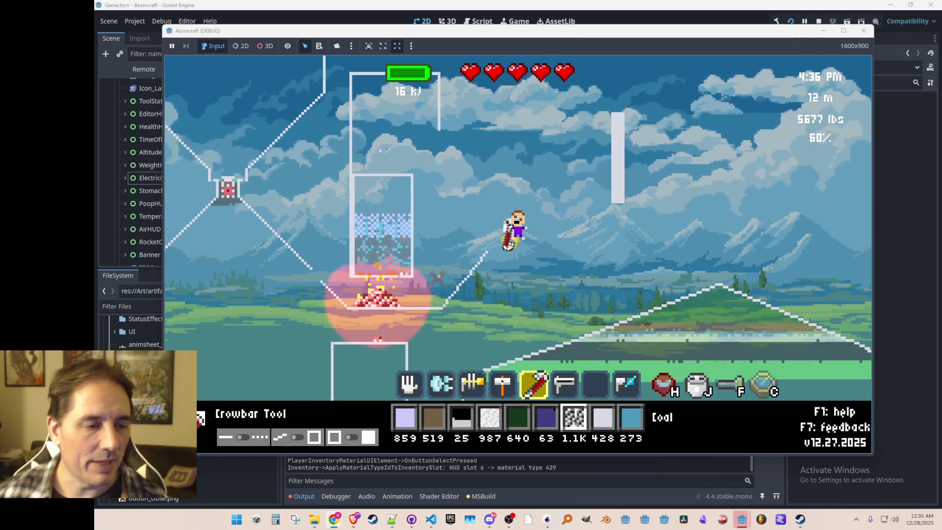
{"action": "scroll", "coordinate": [422, 279], "scroll_direction": "up", "scroll_amount": 4}
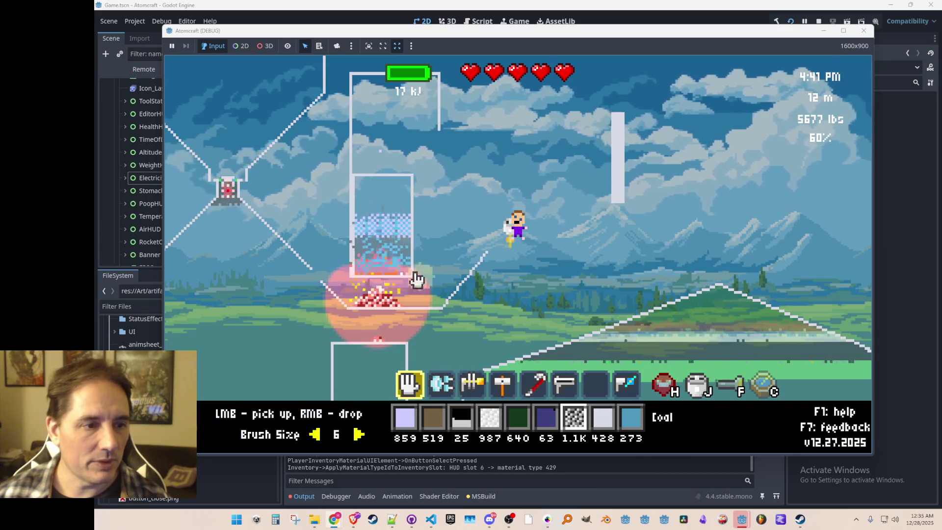
{"action": "scroll", "coordinate": [613, 246], "scroll_direction": "down", "scroll_amount": 3}
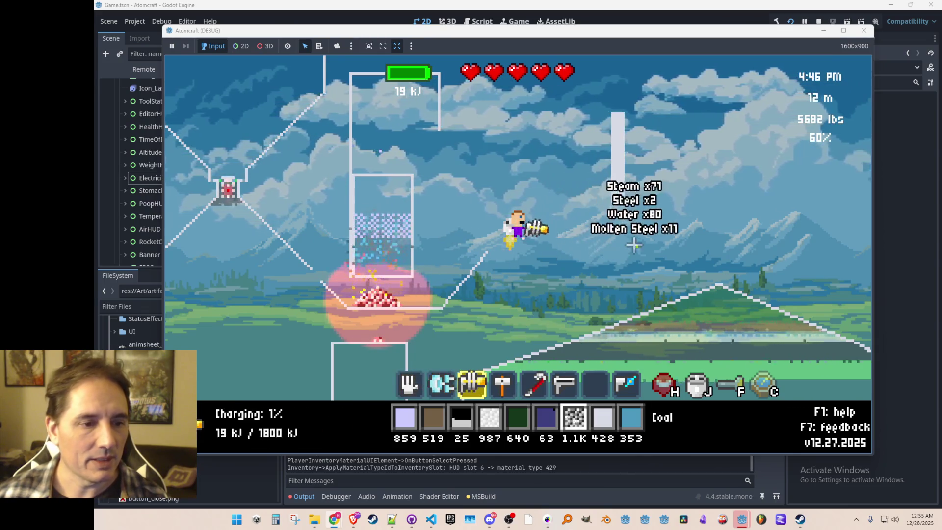
{"action": "scroll", "coordinate": [631, 231], "scroll_direction": "down", "scroll_amount": 2}
{"action": "left_click", "coordinate": [616, 164]}
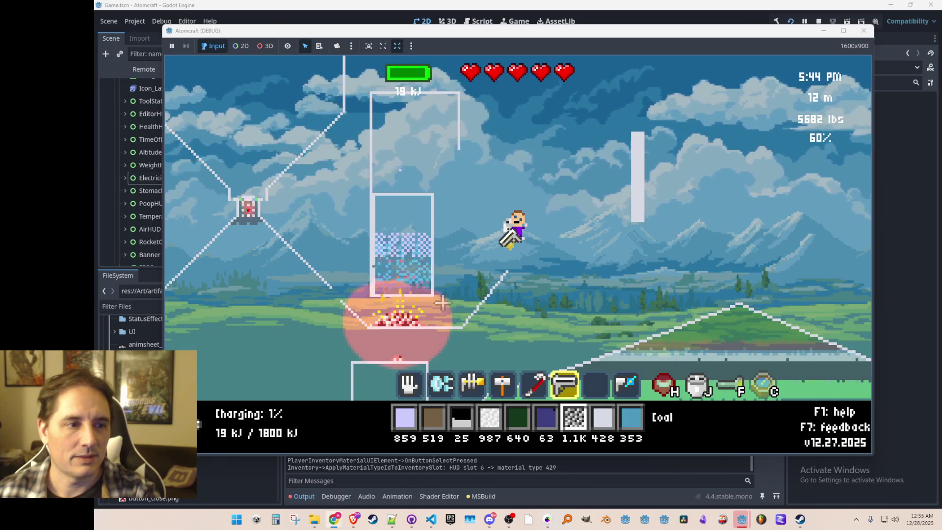
Step: Stop the game with F8 and bring TurbineMaterial.cs forward in Visual Studio Code
{"action": "scroll", "coordinate": [442, 303], "scroll_direction": "up", "scroll_amount": 5}
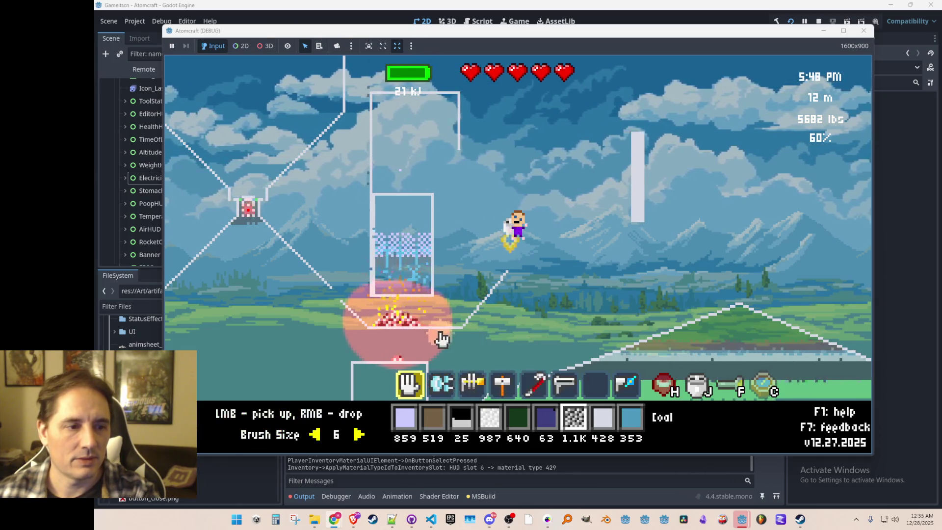
{"action": "scroll", "coordinate": [598, 238], "scroll_direction": "down", "scroll_amount": 4}
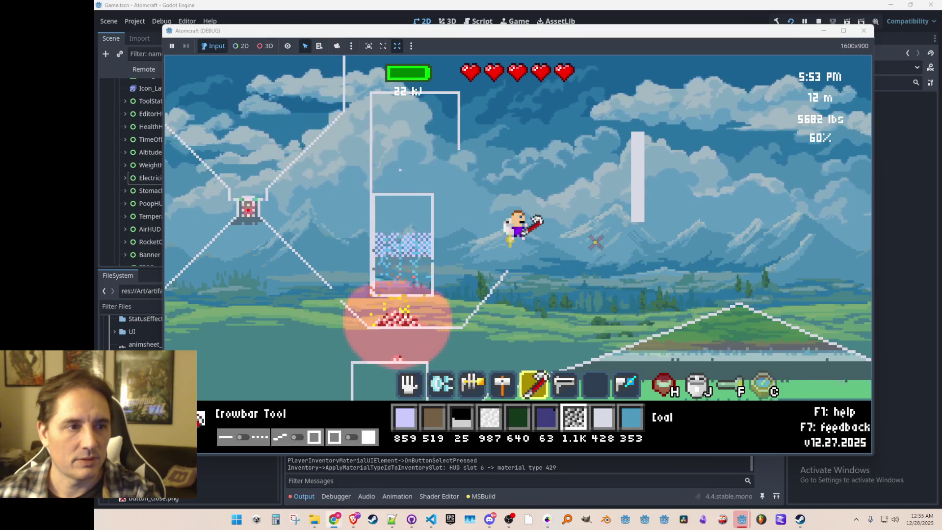
{"action": "scroll", "coordinate": [596, 241], "scroll_direction": "down", "scroll_amount": 1}
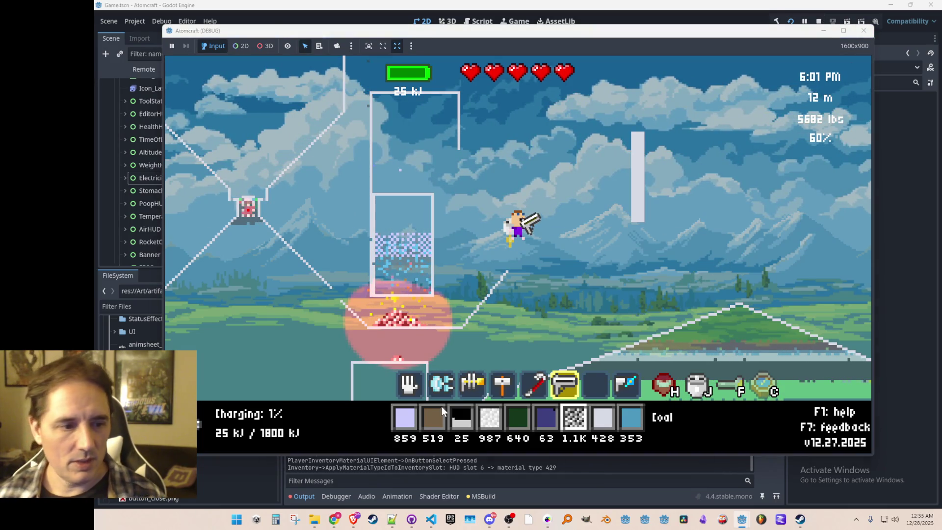
{"action": "key", "text": "F8"}
{"action": "left_click", "coordinate": [431, 519]}
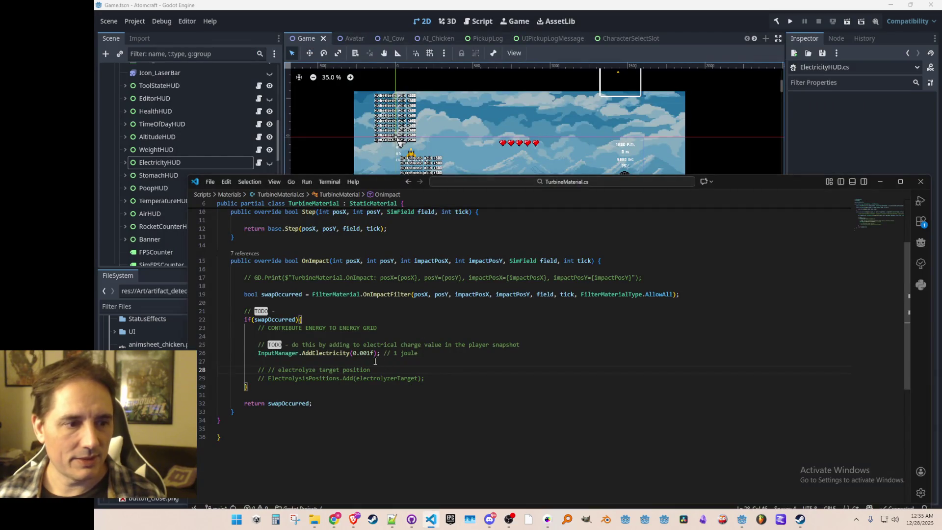
Step: Change line 26 to AddElectricity(0.01f) and rerun the project from Godot
{"action": "key", "text": "BackSpace"}
{"action": "key", "text": "End"}
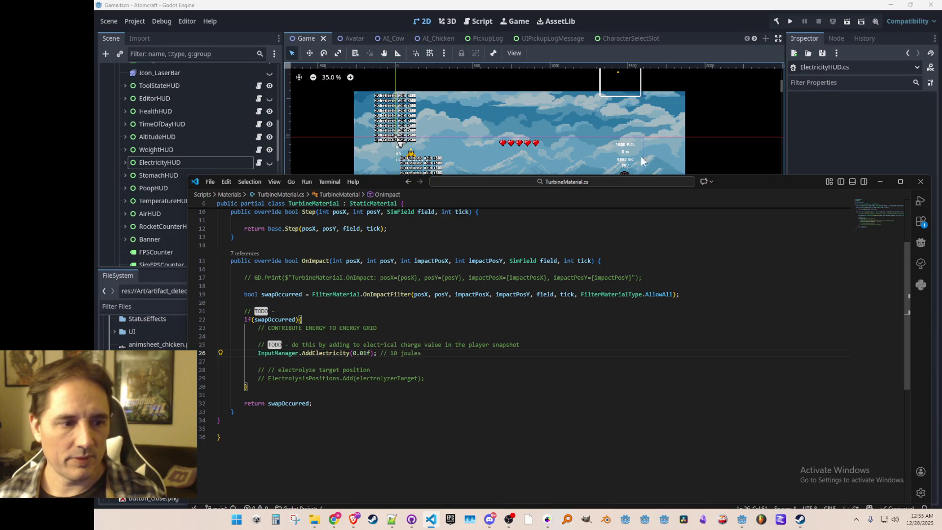
{"action": "left_click", "coordinate": [764, 24]}
{"action": "left_click", "coordinate": [791, 21]}
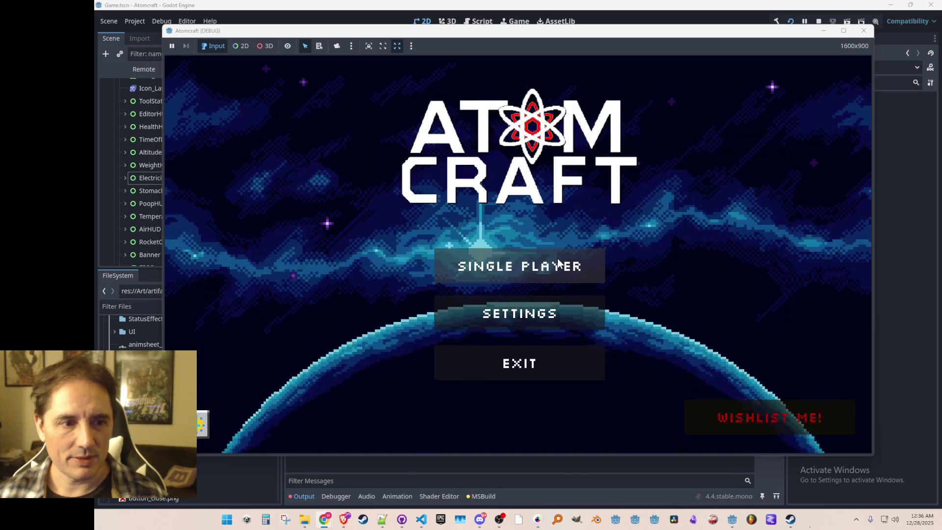
Step: Start Single Player, choose the profile and load the saved world
{"action": "left_click", "coordinate": [558, 258]}
{"action": "left_click", "coordinate": [535, 211]}
{"action": "left_click", "coordinate": [523, 181]}
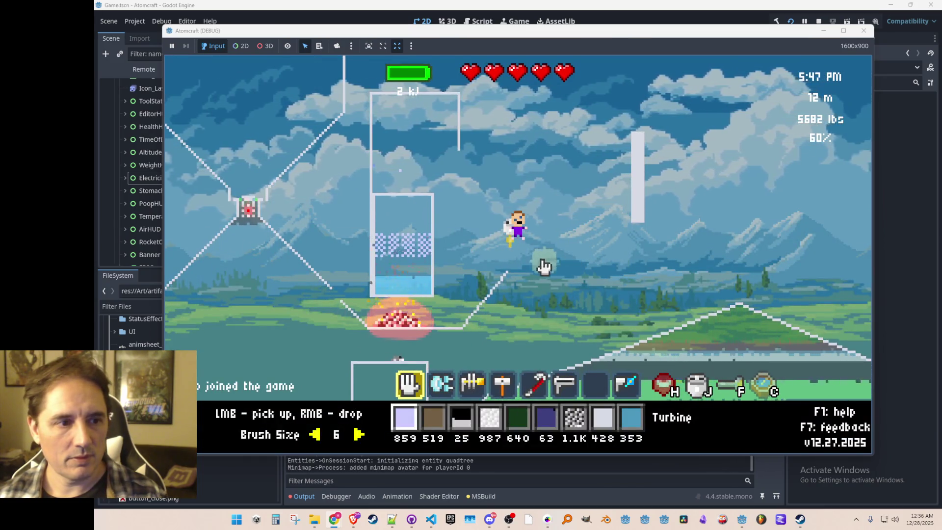
Step: Drop more coal onto the fire under the tank and switch to the charge gun
{"action": "scroll", "coordinate": [432, 314], "scroll_direction": "down", "scroll_amount": 6}
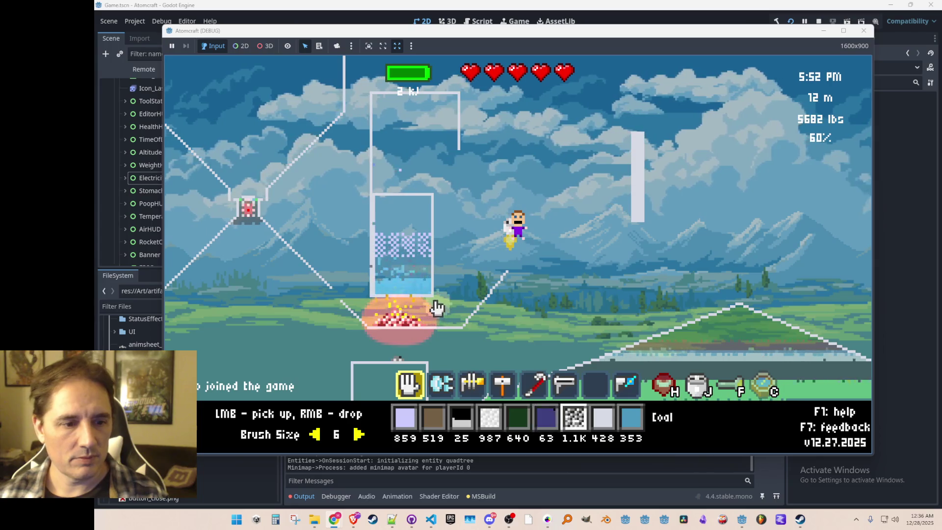
{"action": "right_click", "coordinate": [396, 326]}
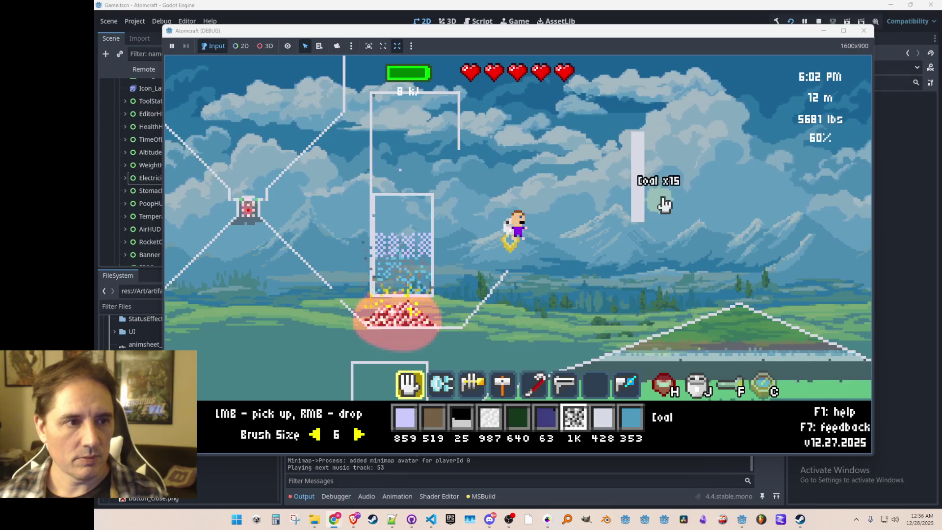
{"action": "key", "text": "3"}
{"action": "key", "text": "6"}
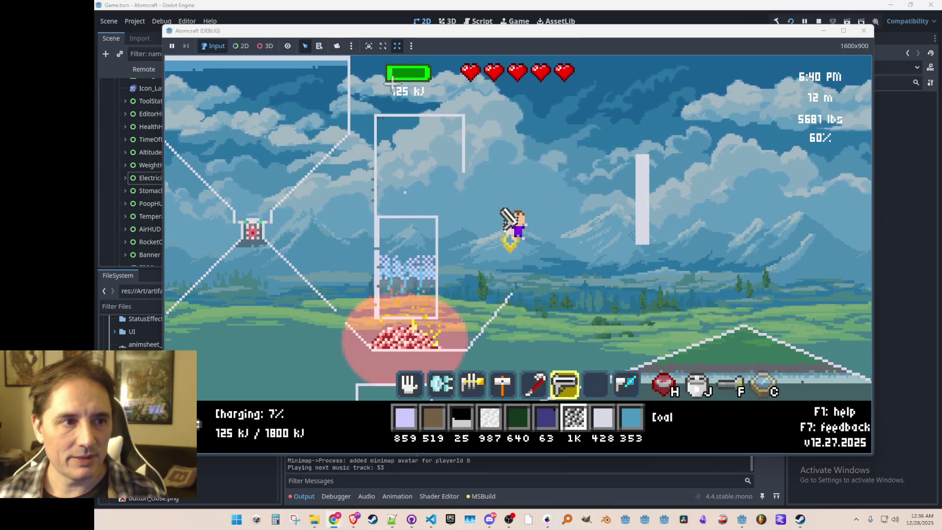
Step: Aim the charge beam briefly at the ceramic wall while storage climbs to 339 kJ
{"action": "left_click_drag", "start_coordinate": [638, 196], "coordinate": [638, 204]}
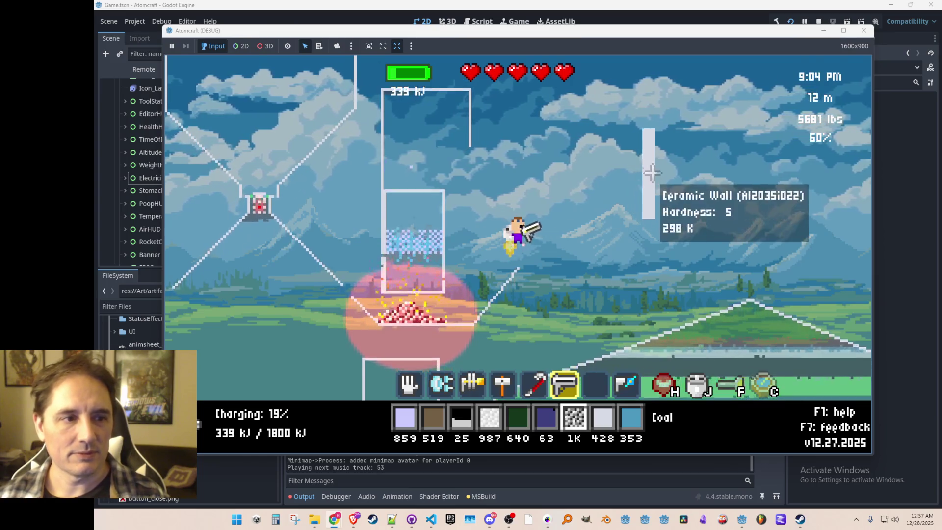
Step: Fire the charge beam at the ceramic wall, then try placing coal in the fire pit
{"action": "left_click", "coordinate": [652, 158]}
{"action": "left_click_drag", "start_coordinate": [652, 158], "coordinate": [620, 217]}
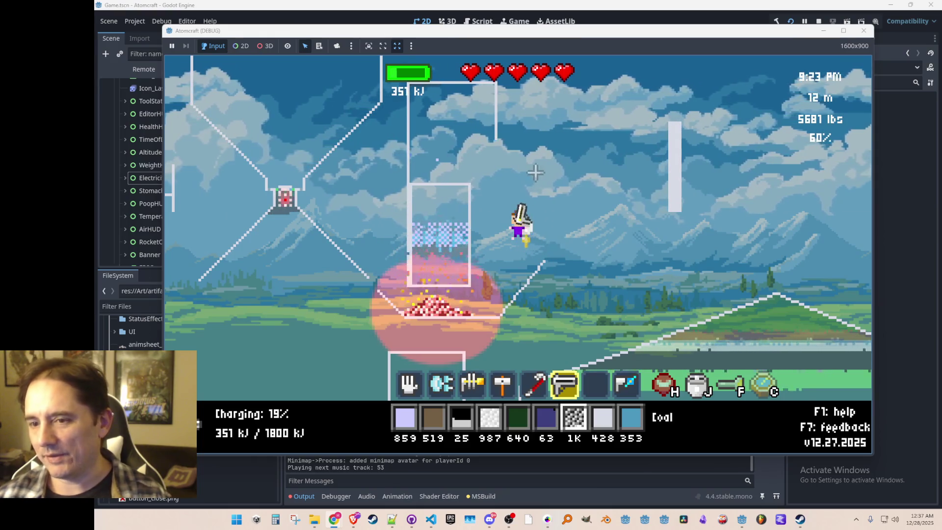
{"action": "left_click", "coordinate": [414, 307]}
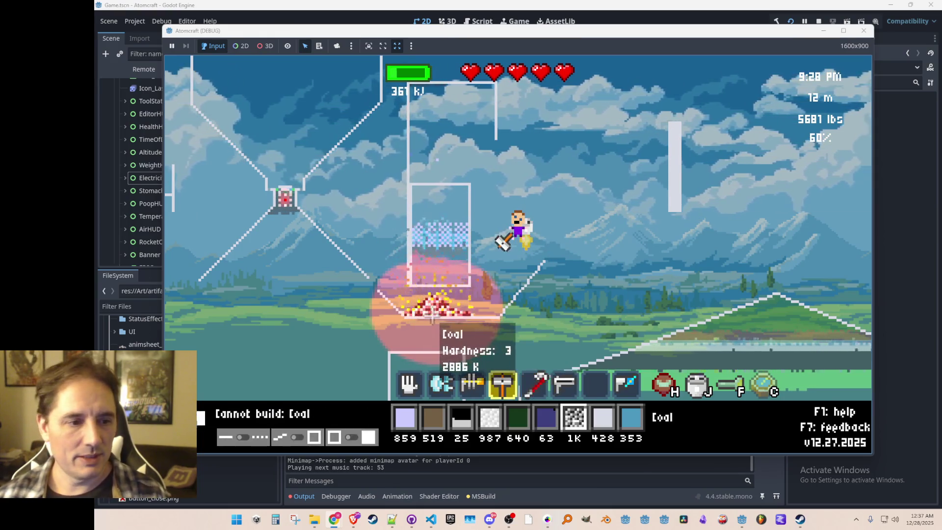
{"action": "scroll", "coordinate": [407, 314], "scroll_direction": "up", "scroll_amount": 5}
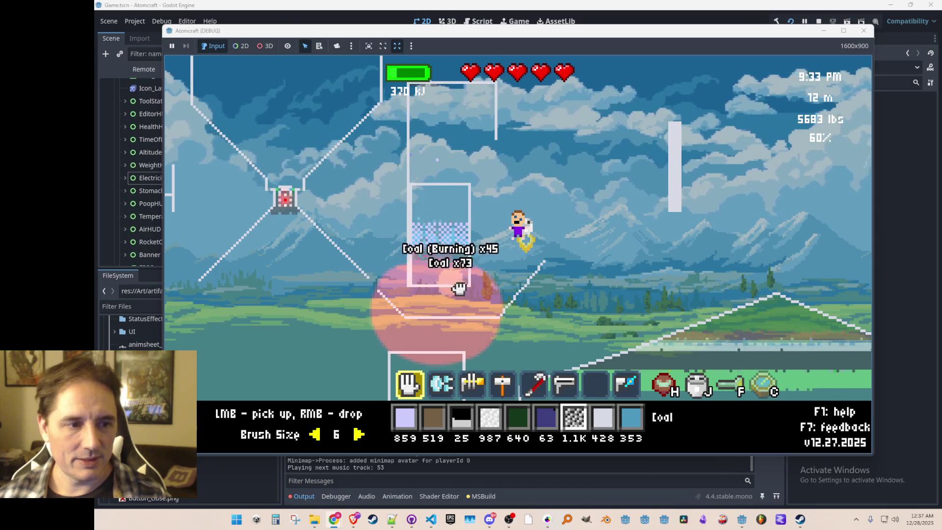
{"action": "scroll", "coordinate": [457, 312], "scroll_direction": "down", "scroll_amount": 2}
{"action": "scroll", "coordinate": [456, 312], "scroll_direction": "down", "scroll_amount": 3}
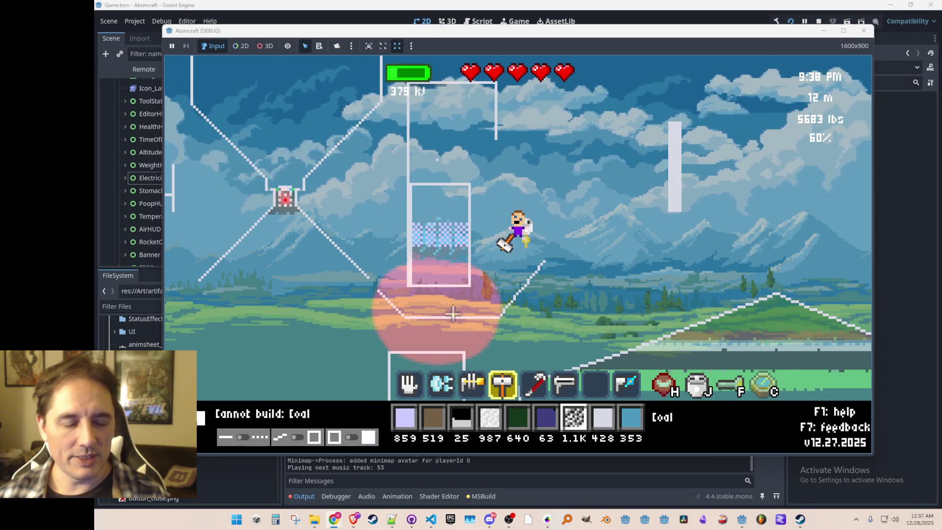
Step: Select Water as the active material and pour it into the turbine tank
{"action": "mouse_move", "coordinate": [467, 284]}
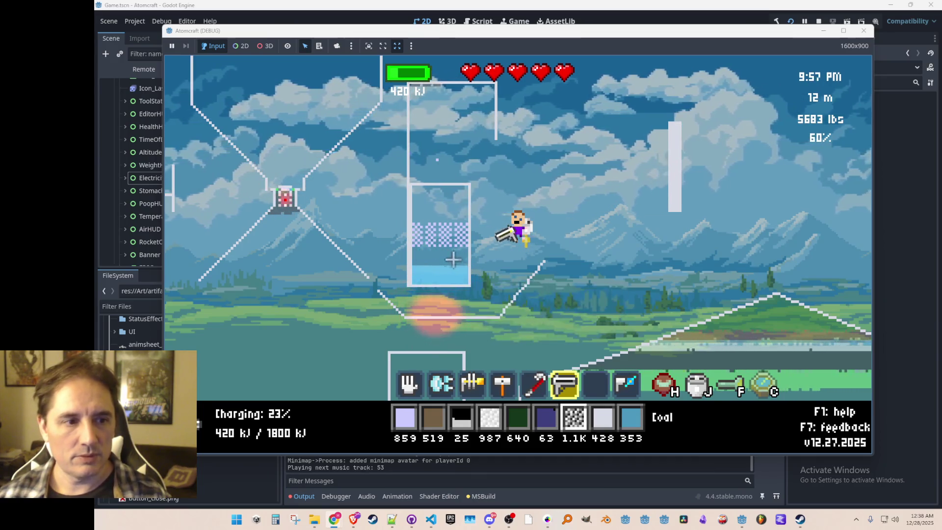
{"action": "middle_click", "coordinate": [450, 283]}
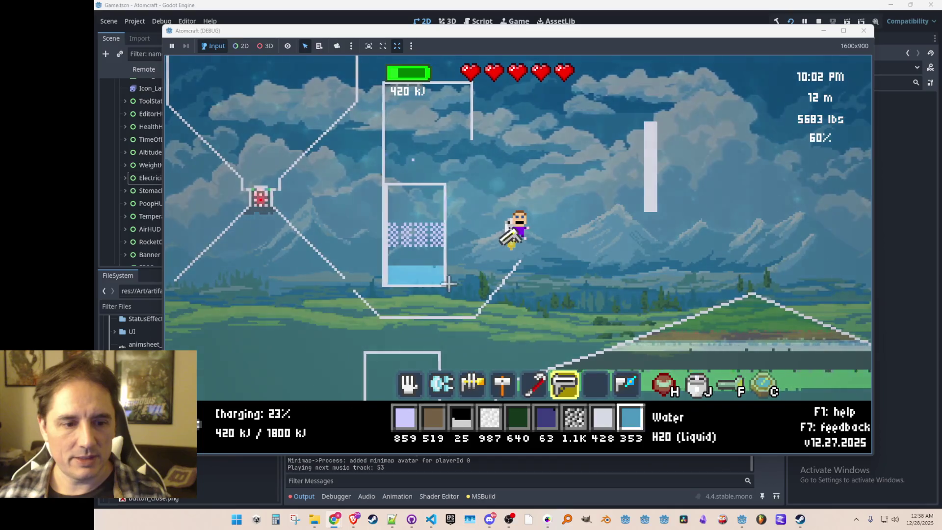
{"action": "left_click", "coordinate": [407, 257]}
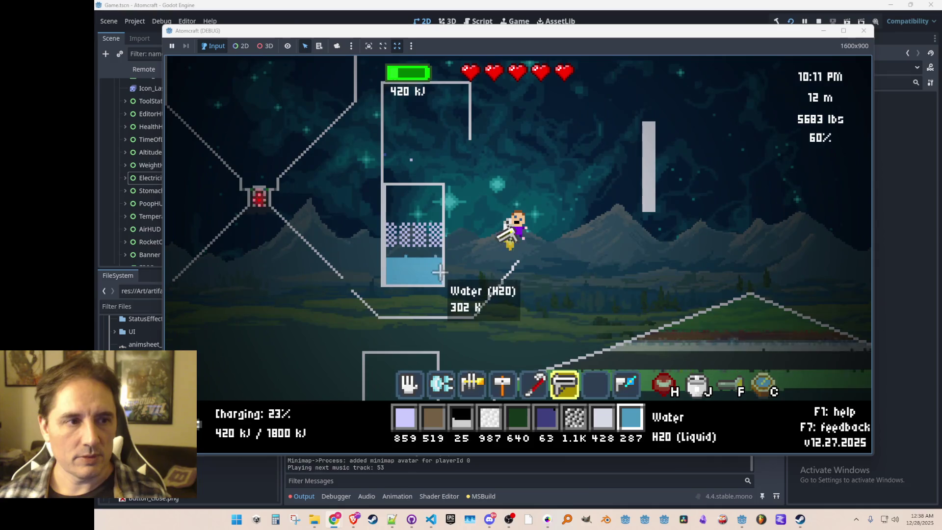
{"action": "left_click_drag", "start_coordinate": [430, 267], "coordinate": [415, 282]}
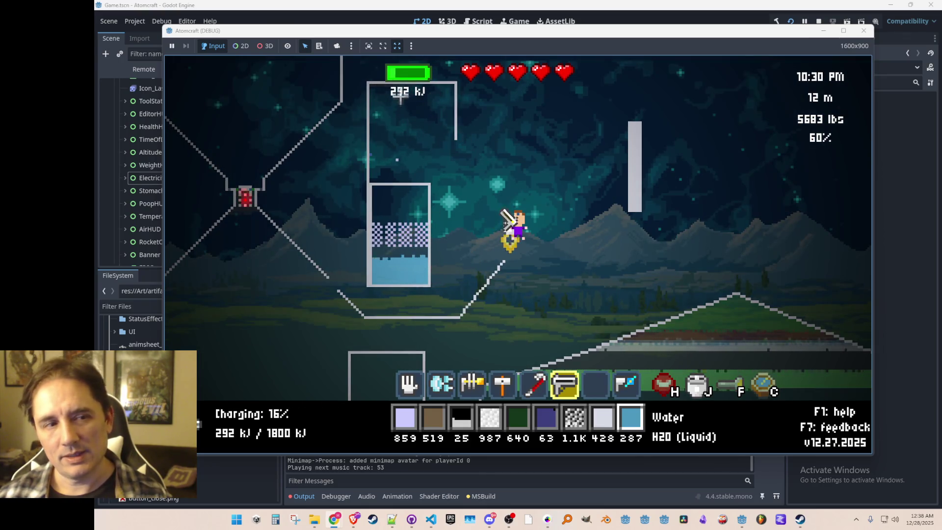
{"action": "mouse_move", "coordinate": [429, 215]}
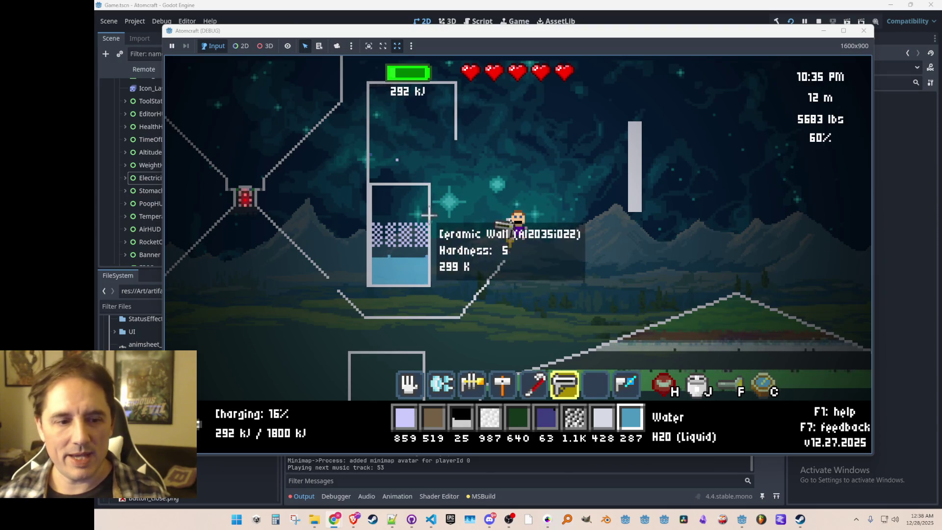
{"action": "scroll", "coordinate": [400, 205], "scroll_direction": "up", "scroll_amount": 5}
{"action": "right_click", "coordinate": [399, 211]}
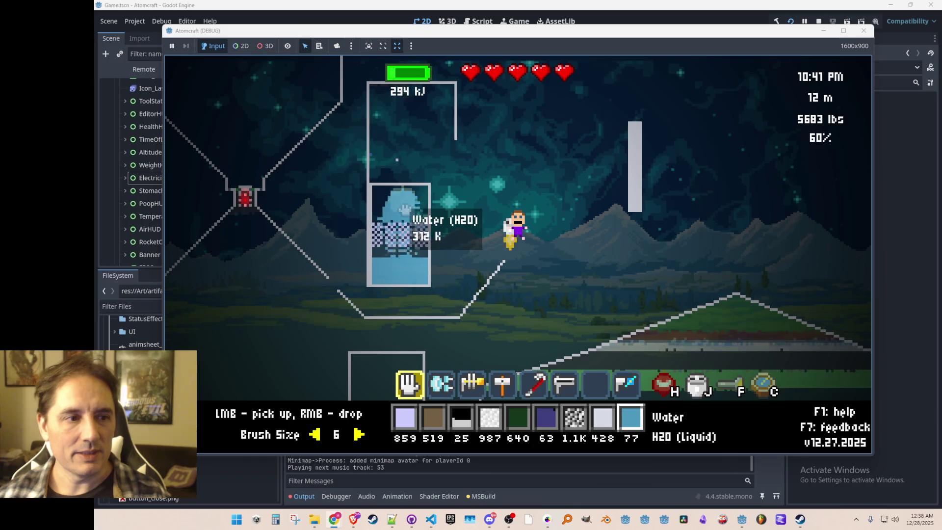
Step: Drop the remaining water into the tank, then scoop two loads back out, holding 172 water
{"action": "right_click", "coordinate": [398, 235]}
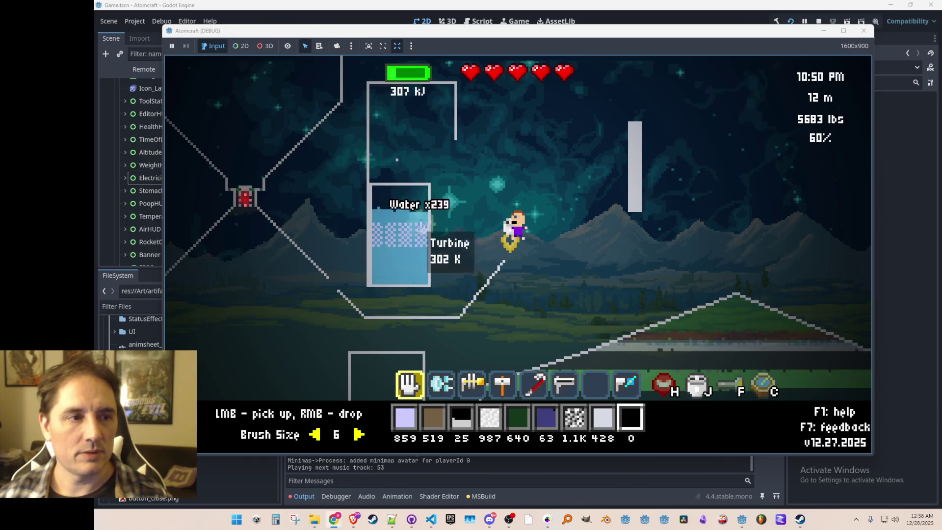
{"action": "left_click", "coordinate": [393, 235]}
{"action": "left_click", "coordinate": [426, 258]}
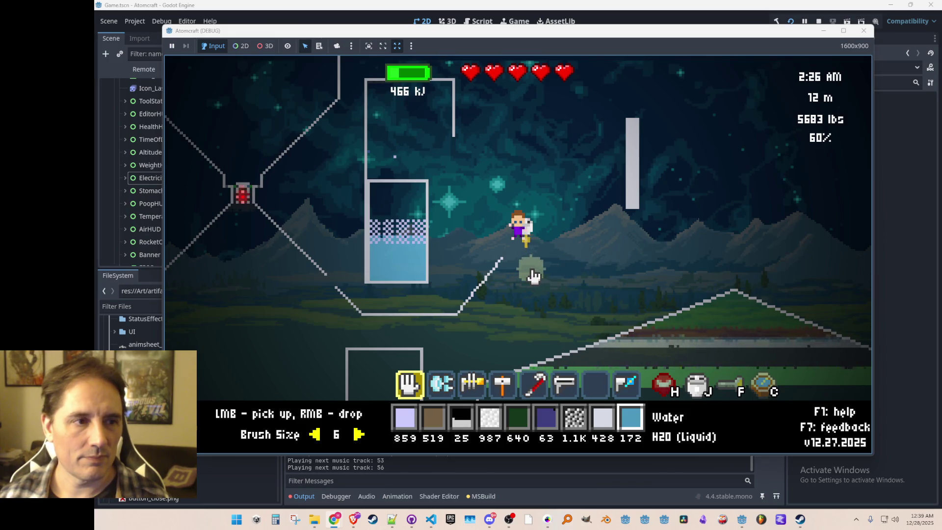
Step: Scoop water out of the tank, pour some back, and scroll the material bar toward Coal
{"action": "left_click_drag", "start_coordinate": [425, 265], "coordinate": [425, 265]}
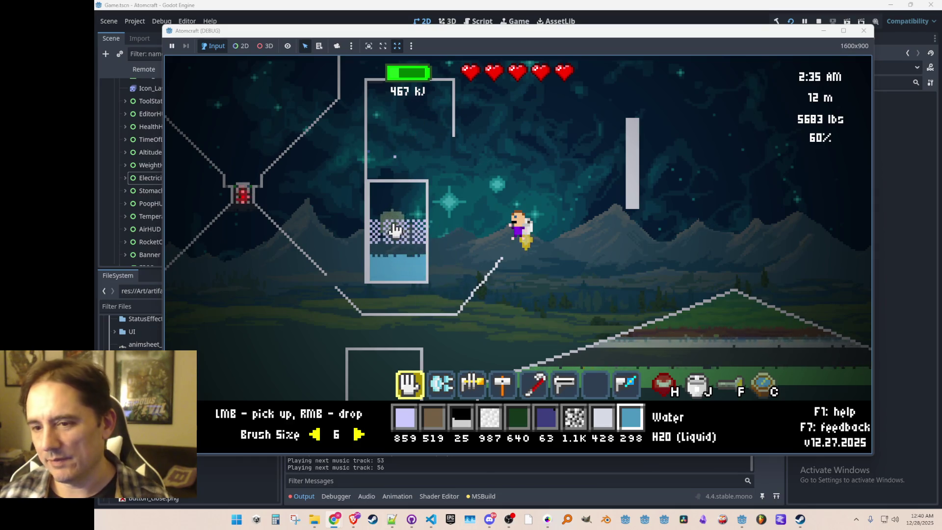
{"action": "mouse_move", "coordinate": [383, 269]}
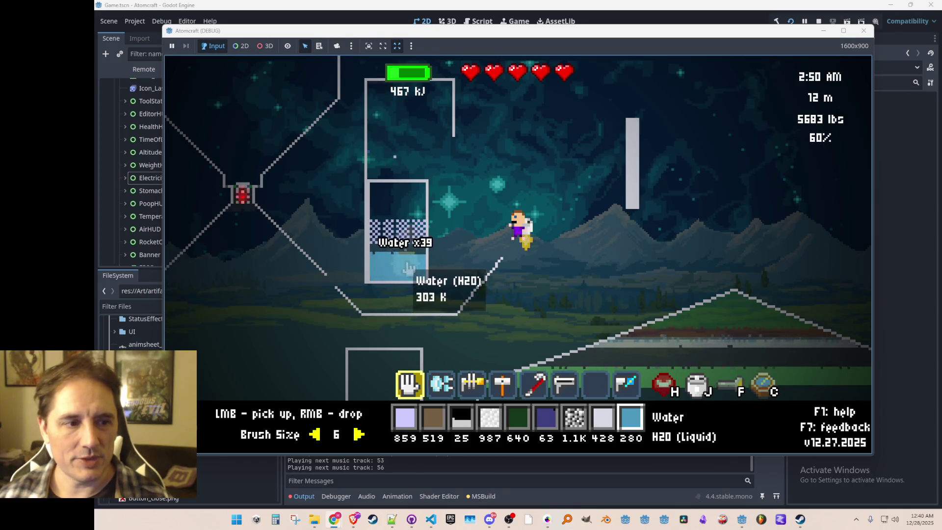
{"action": "right_click", "coordinate": [447, 229]}
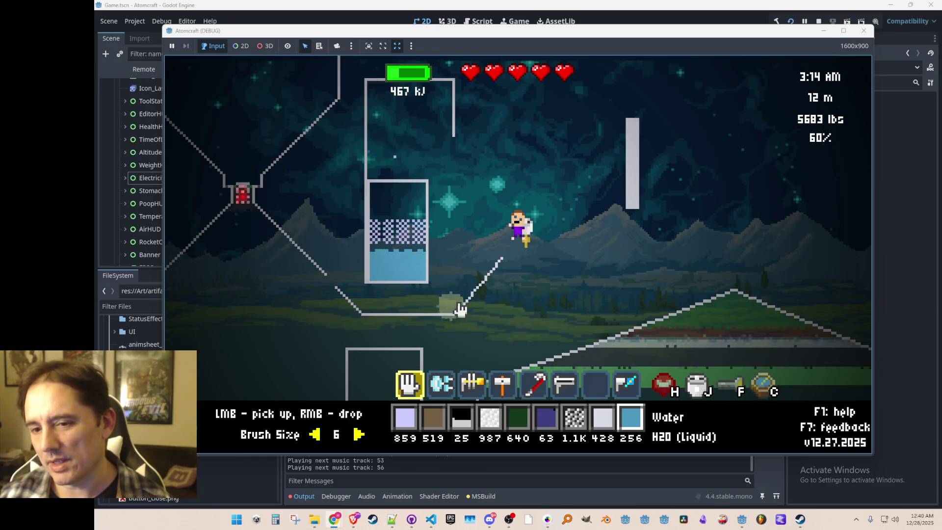
{"action": "scroll", "coordinate": [466, 295], "scroll_direction": "down", "scroll_amount": 7}
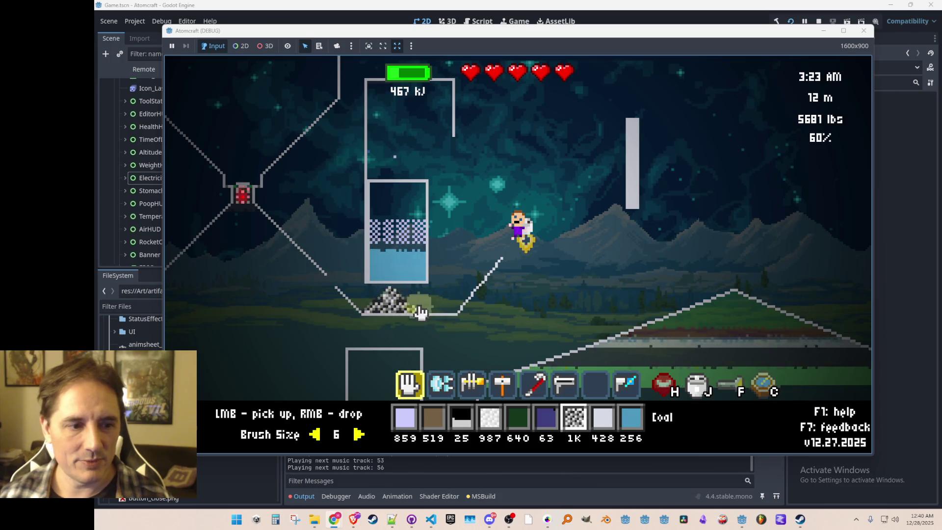
Step: Switch to the hand tool, lift the burning coal from under the tank, and begin a screen capture
{"action": "key", "text": "3"}
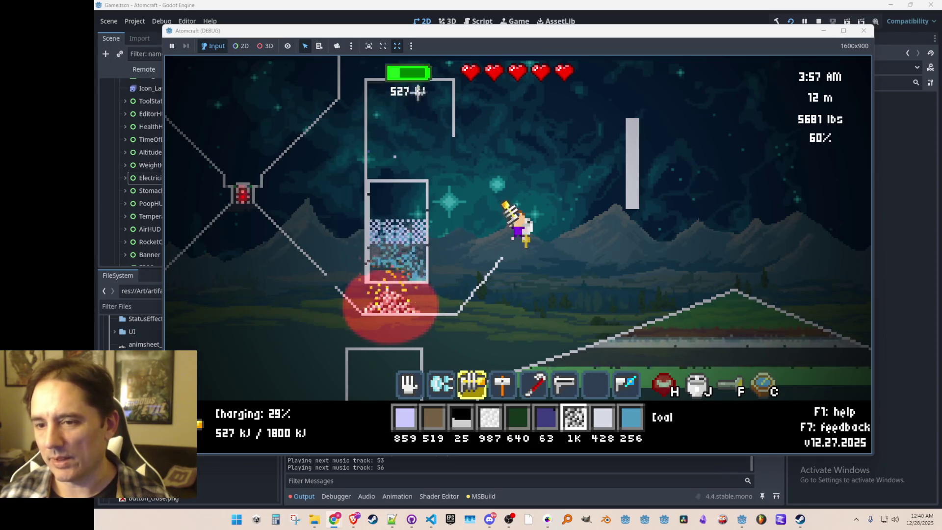
{"action": "key", "text": "1"}
{"action": "left_click_drag", "start_coordinate": [421, 311], "coordinate": [362, 318]}
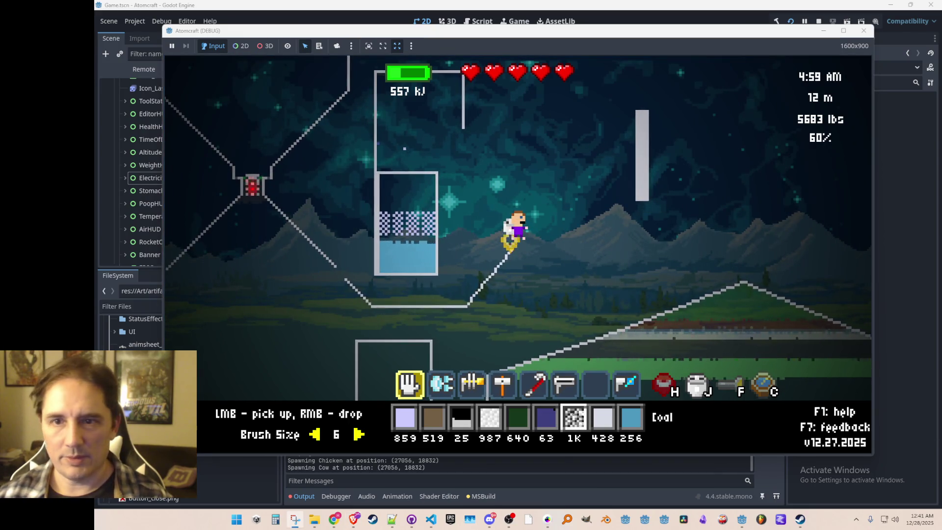
{"action": "key", "text": "super+shift+s"}
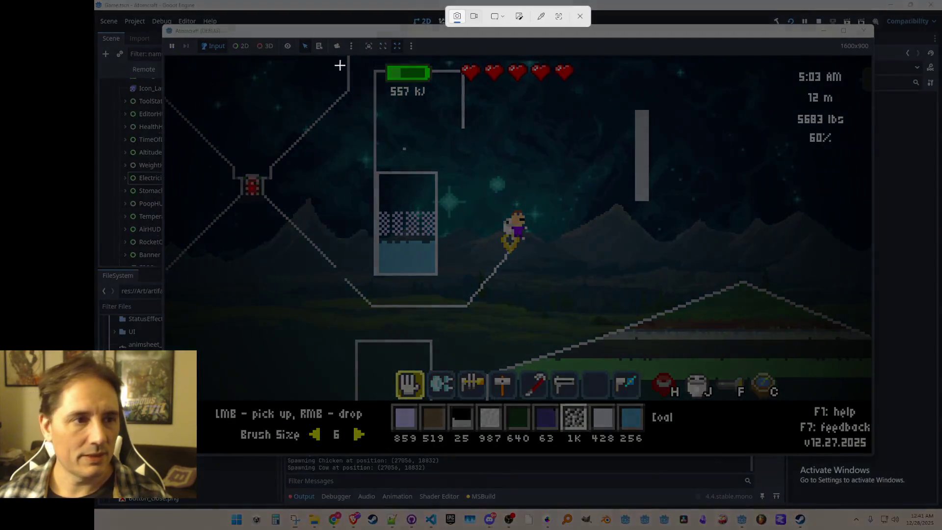
Step: Drop the coal back under the tank, select the drill, and frame a recording area around the tank
{"action": "mouse_move", "coordinate": [312, 58]}
{"action": "left_mouse_down"}
{"action": "mouse_move", "coordinate": [576, 334]}
{"action": "mouse_move", "coordinate": [570, 328]}
{"action": "left_mouse_up"}
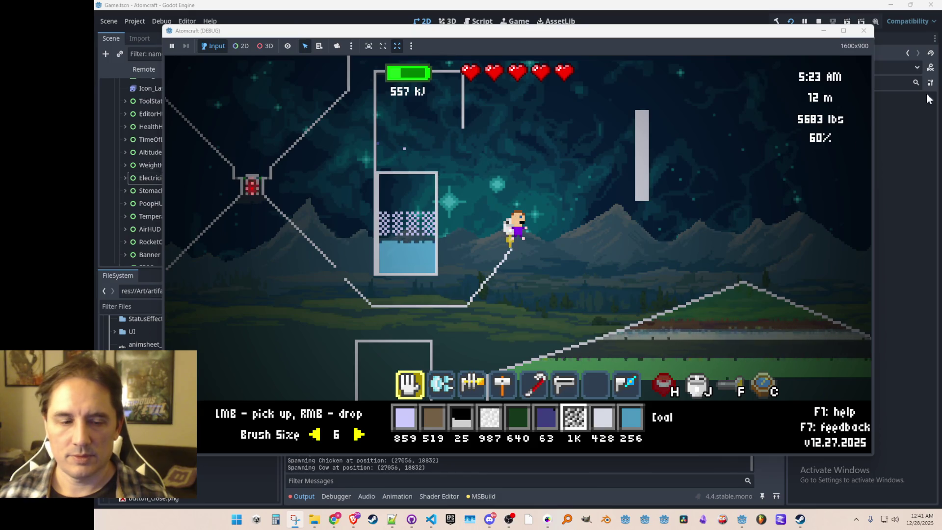
{"action": "right_click", "coordinate": [401, 305]}
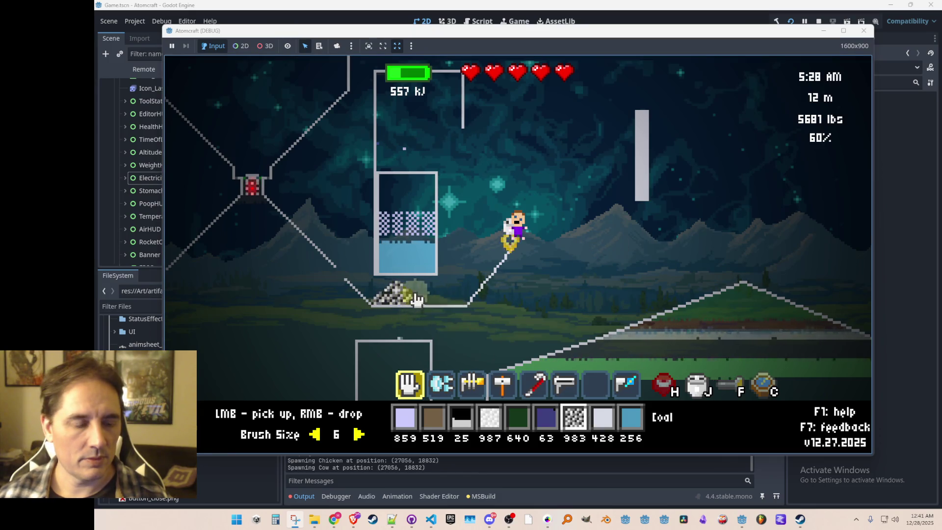
{"action": "key", "text": "2"}
{"action": "key", "text": "3"}
{"action": "key", "text": "super+shift+r"}
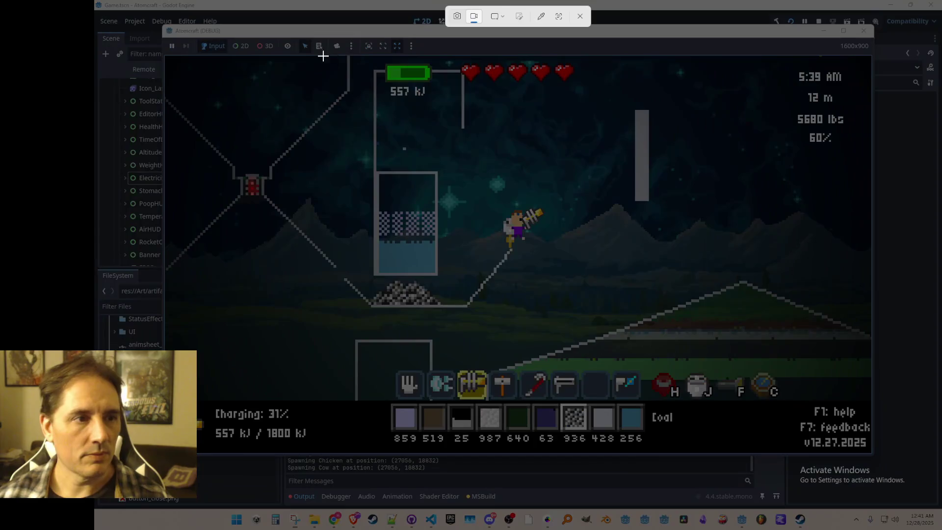
{"action": "mouse_move", "coordinate": [319, 60]}
{"action": "left_mouse_down"}
{"action": "mouse_move", "coordinate": [585, 296]}
{"action": "mouse_move", "coordinate": [552, 328]}
{"action": "mouse_move", "coordinate": [517, 321]}
{"action": "mouse_move", "coordinate": [529, 320]}
{"action": "left_mouse_up"}
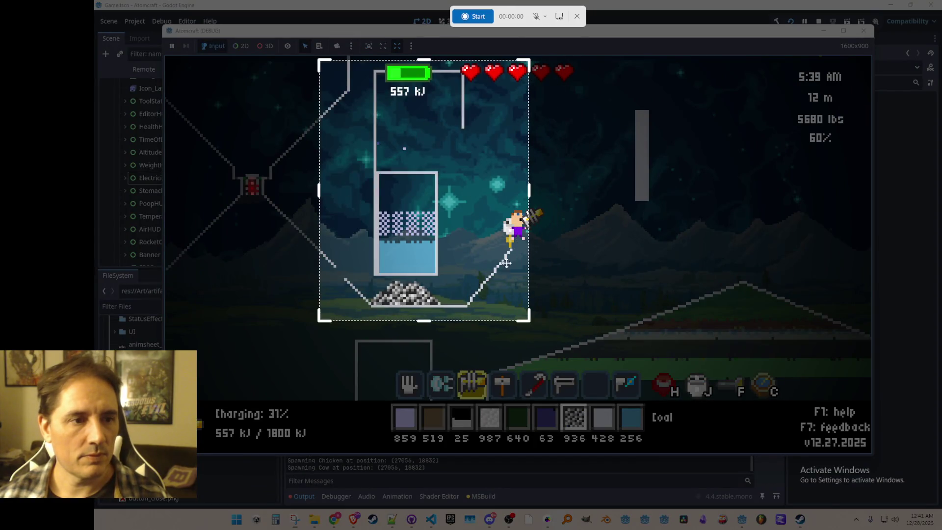
Step: Record the drill igniting the coal and the coal and water being moved, then stop recording
{"action": "left_click", "coordinate": [483, 16]}
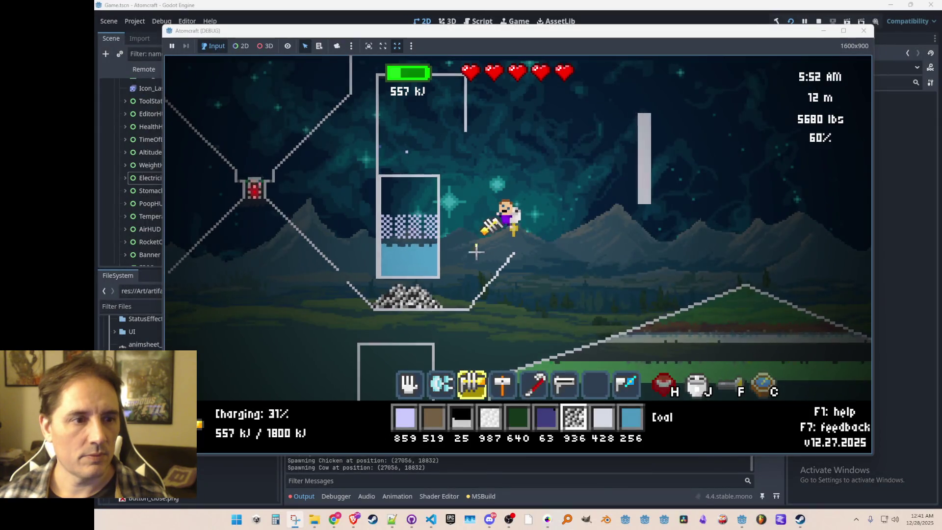
{"action": "left_click_drag", "start_coordinate": [446, 316], "coordinate": [429, 314]}
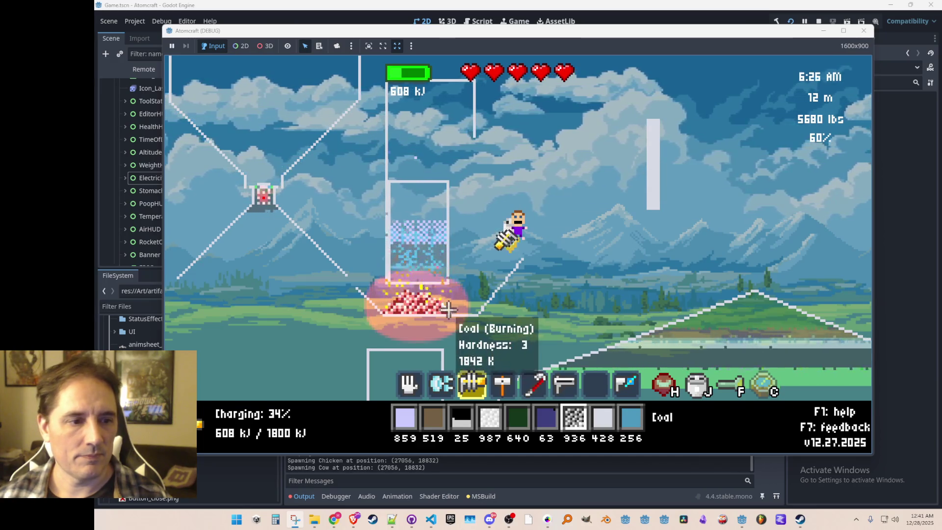
{"action": "key", "text": "1"}
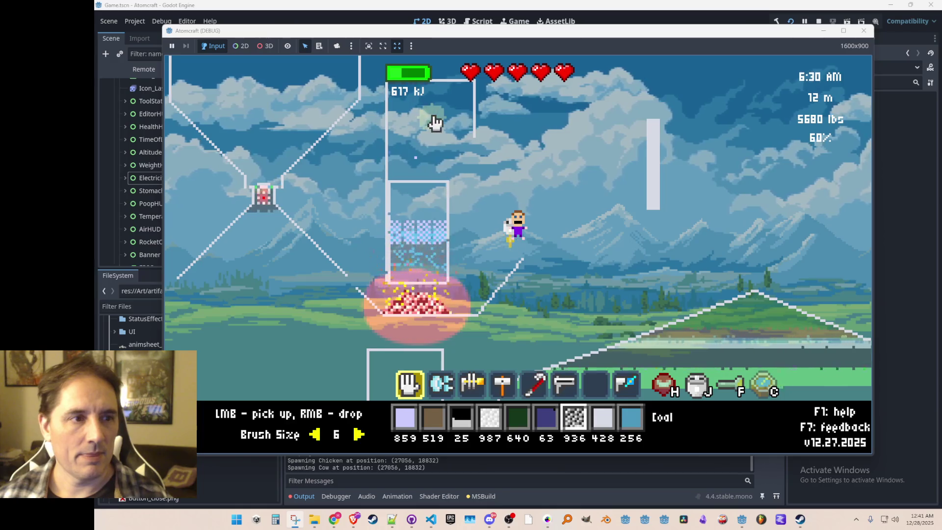
{"action": "left_click_drag", "start_coordinate": [459, 319], "coordinate": [374, 315]}
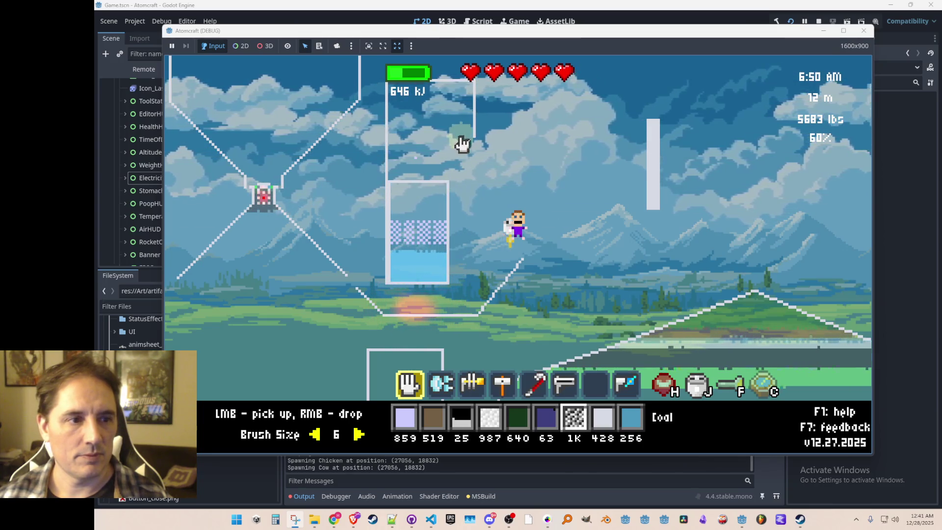
{"action": "left_click", "coordinate": [416, 267]}
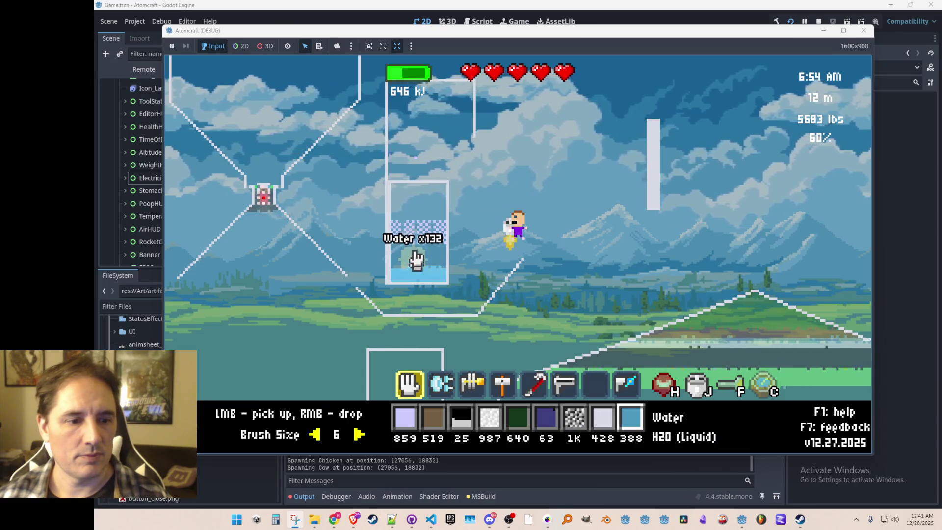
{"action": "right_click", "coordinate": [420, 212]}
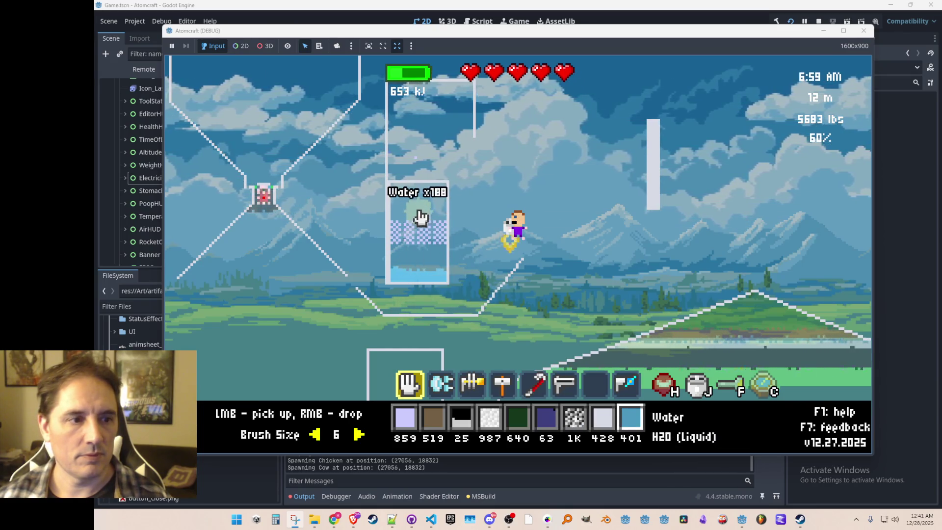
{"action": "right_click", "coordinate": [421, 211]}
{"action": "left_click", "coordinate": [495, 23]}
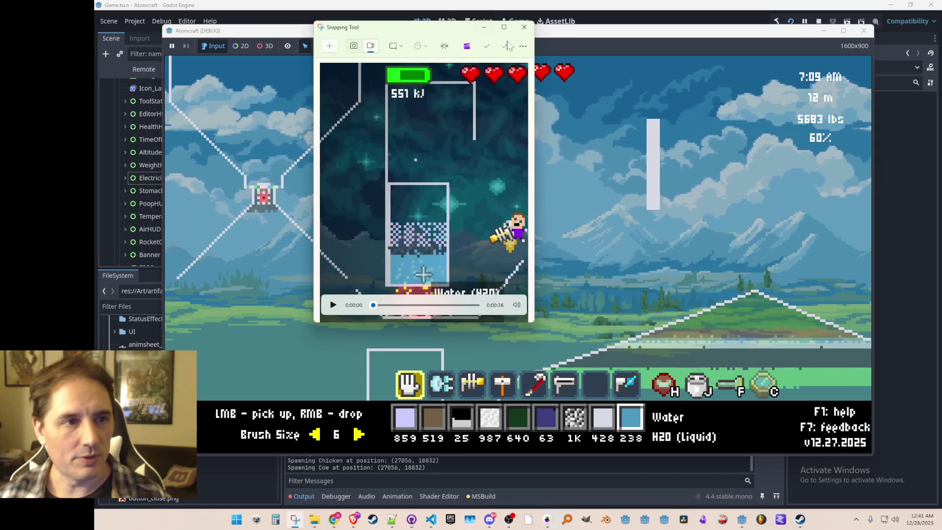
Step: Close the Snipping Tool preview and quit the Atomcraft debug game with Alt+F4
{"action": "left_click", "coordinate": [524, 27]}
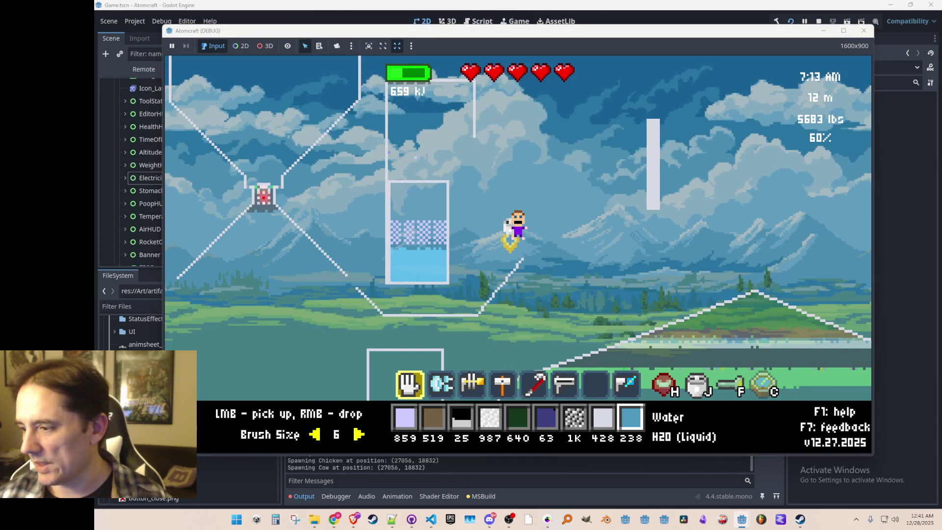
{"action": "key", "text": "alt+F4"}
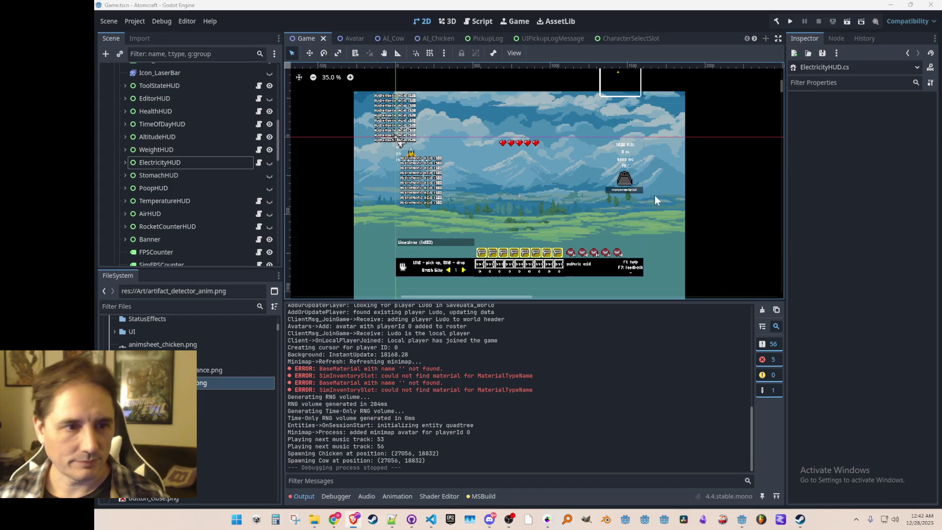
Step: Nudge the 2D view slightly upward and save Game.tscn
{"action": "scroll", "coordinate": [655, 196], "scroll_direction": "down", "scroll_amount": 2}
{"action": "scroll", "coordinate": [649, 185], "scroll_direction": "up", "scroll_amount": 1}
{"action": "left_click_drag", "start_coordinate": [644, 210], "coordinate": [643, 201]}
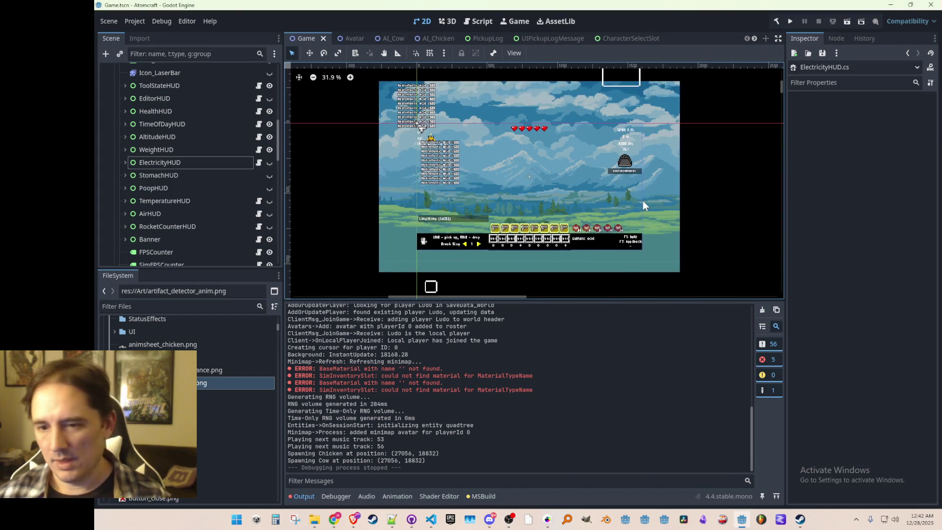
{"action": "key", "text": "ctrl+s"}
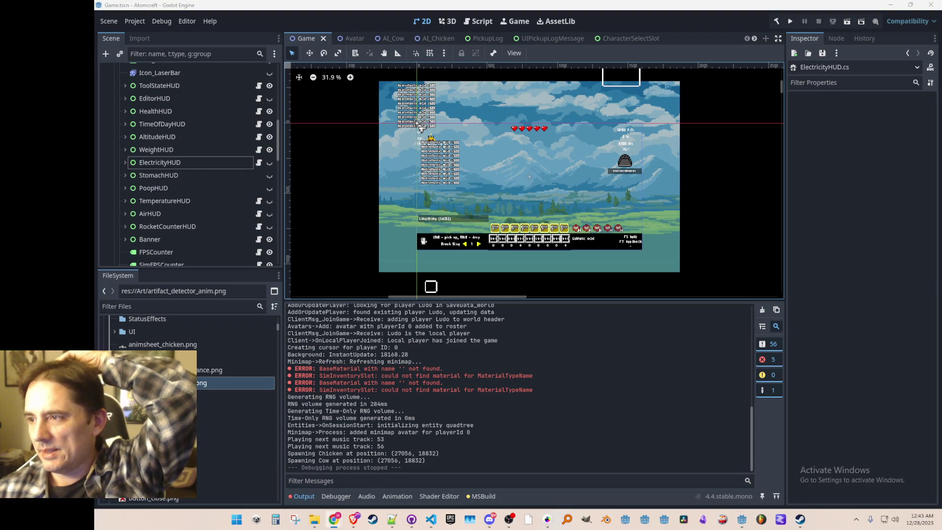
Step: Scroll around the 2D viewport to inspect the HUD nodes, including ElectricityHUD
{"action": "scroll", "coordinate": [570, 210], "scroll_direction": "up", "scroll_amount": 1}
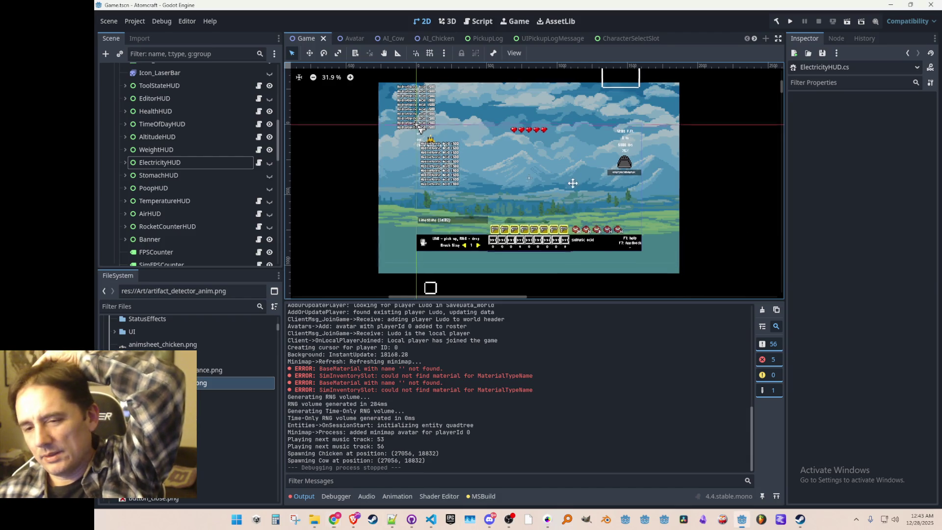
{"action": "scroll", "coordinate": [490, 191], "scroll_direction": "down", "scroll_amount": 1}
{"action": "scroll", "coordinate": [596, 162], "scroll_direction": "right", "scroll_amount": 1}
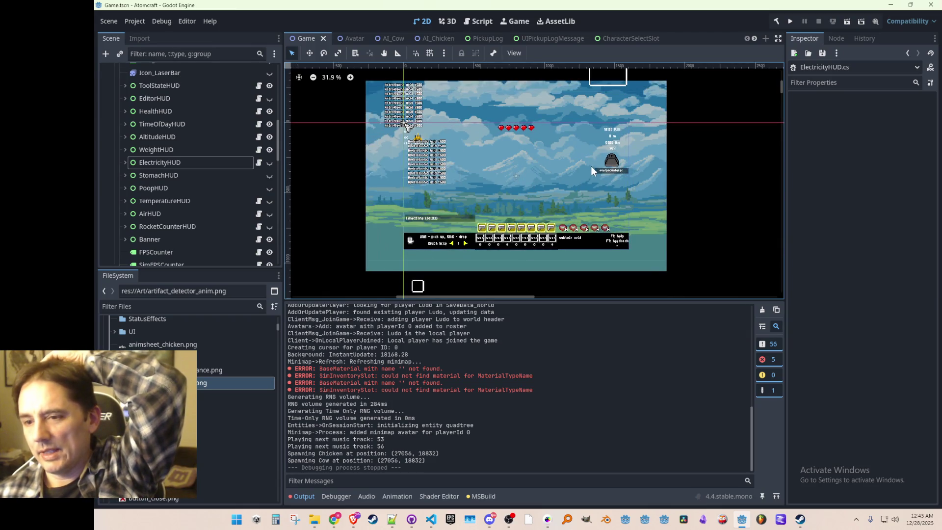
{"action": "scroll", "coordinate": [591, 166], "scroll_direction": "down", "scroll_amount": 1}
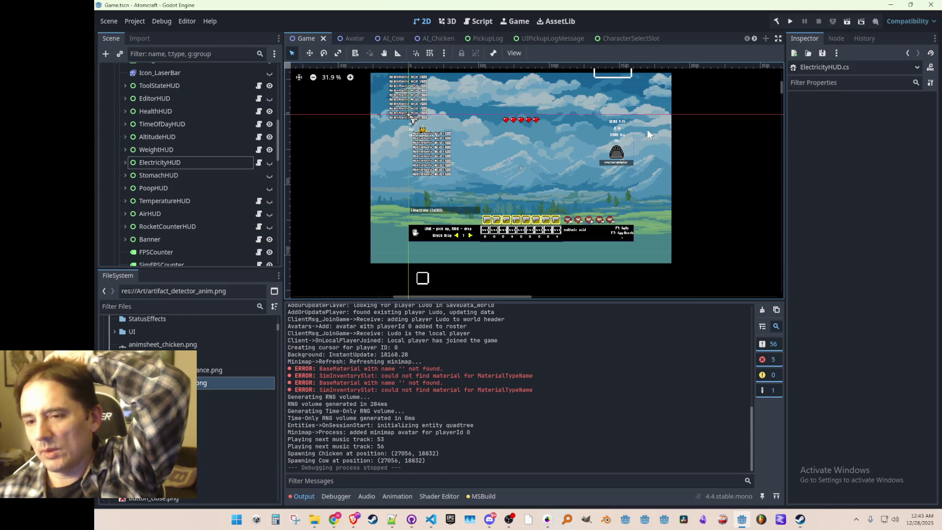
{"action": "scroll", "coordinate": [590, 170], "scroll_direction": "up", "scroll_amount": 1}
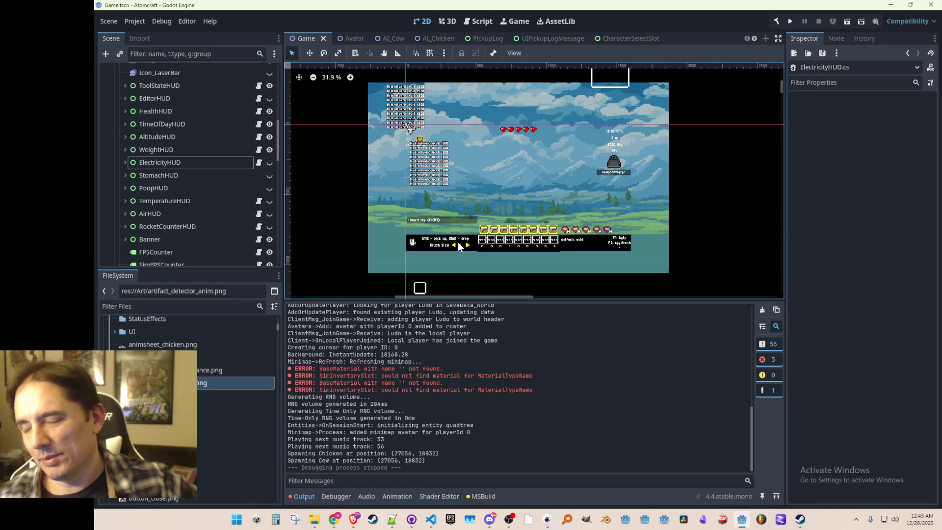
{"action": "scroll", "coordinate": [555, 157], "scroll_direction": "right", "scroll_amount": 1}
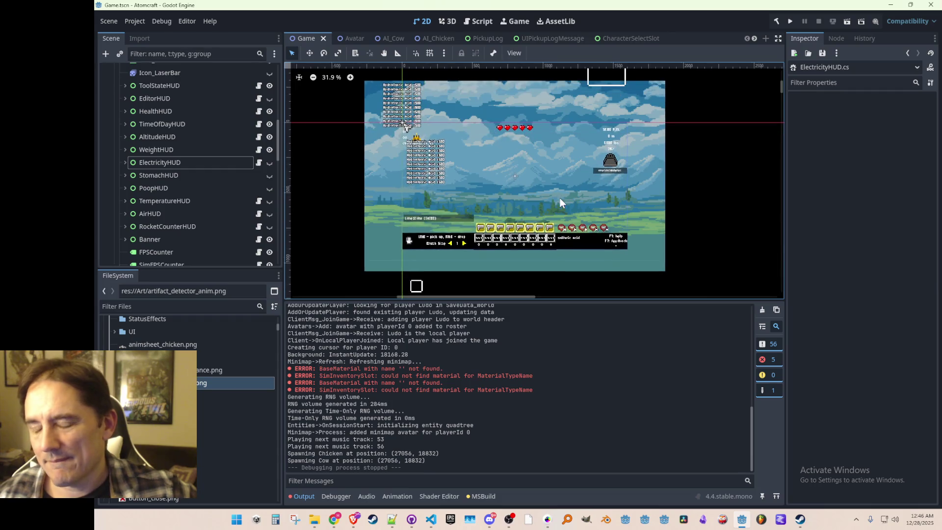
{"action": "scroll", "coordinate": [560, 198], "scroll_direction": "down", "scroll_amount": 1}
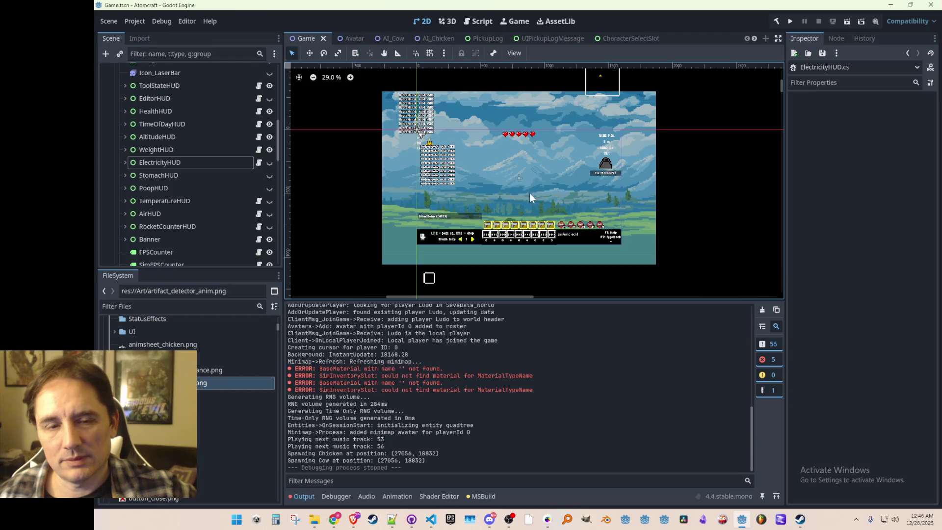
{"action": "scroll", "coordinate": [523, 215], "scroll_direction": "down", "scroll_amount": 1}
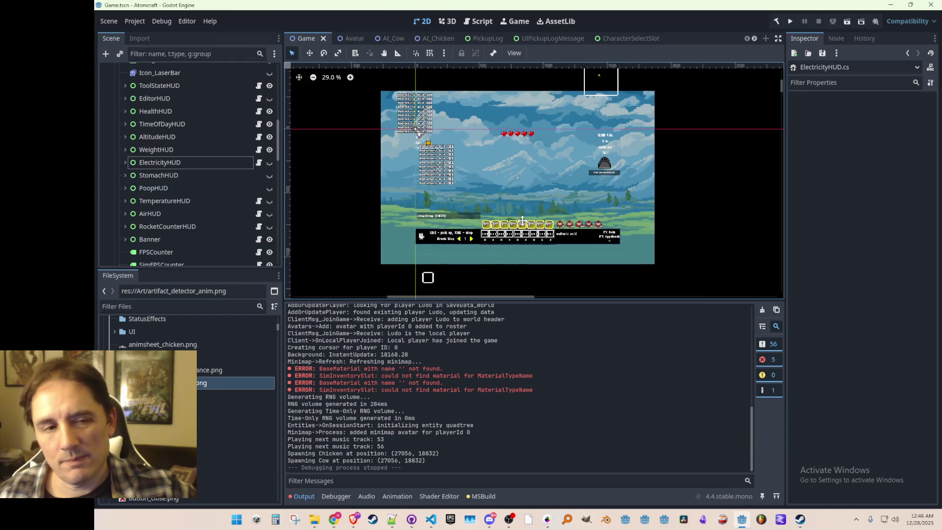
{"action": "scroll", "coordinate": [520, 215], "scroll_direction": "down", "scroll_amount": 1}
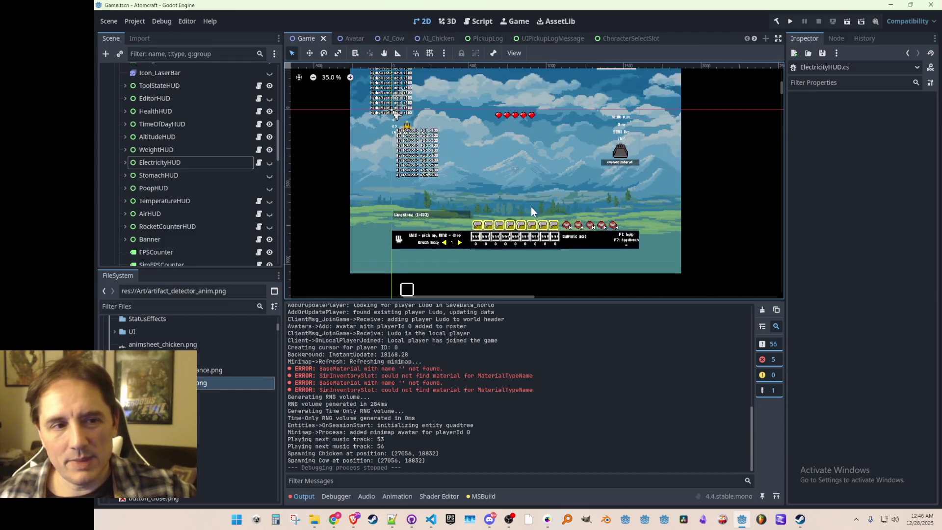
{"action": "scroll", "coordinate": [531, 207], "scroll_direction": "up", "scroll_amount": 1}
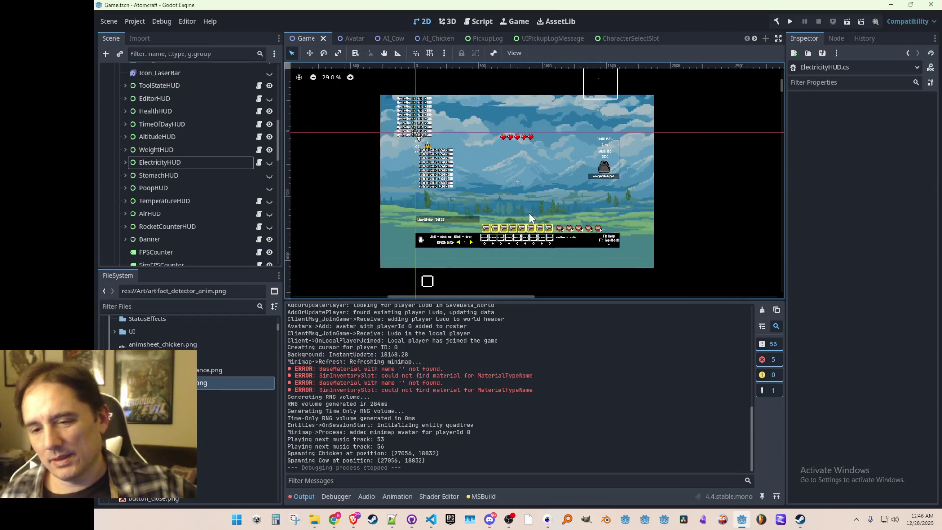